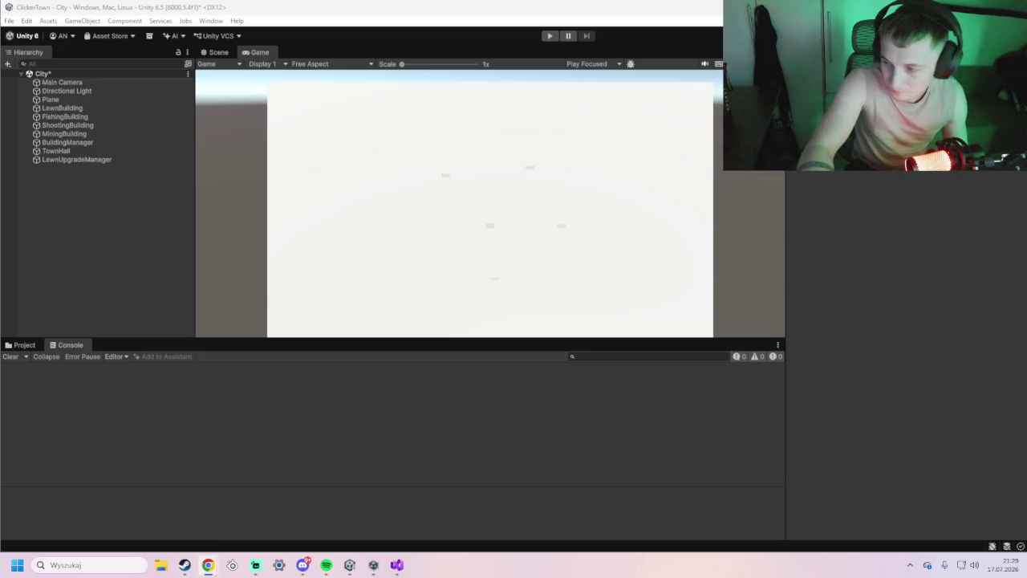
Bring up the ClickerTownLawnUpgradeManager.cs script in Visual Studio.
key("alt+Tab")
key("alt+Tab")
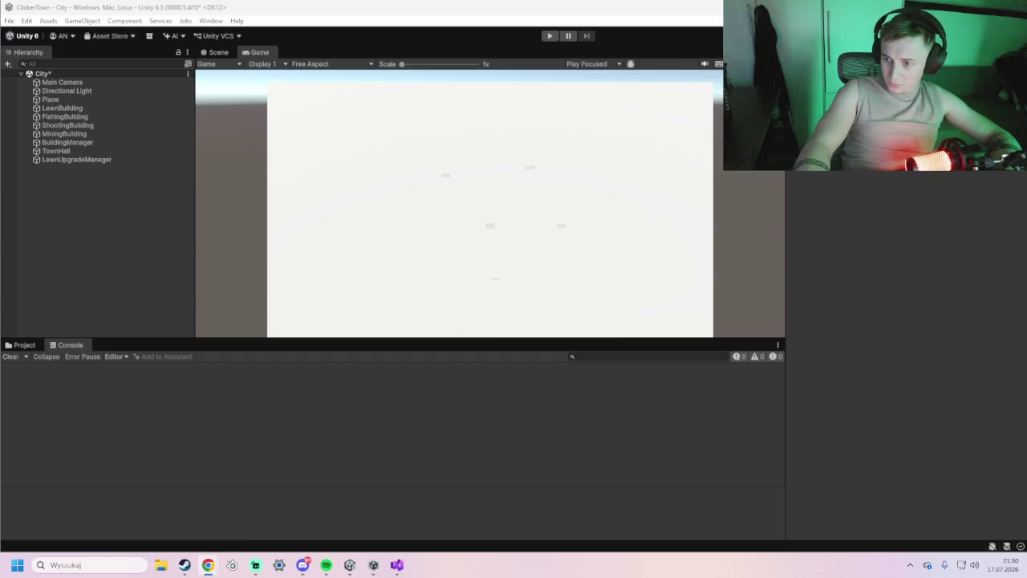
left_click(396, 565)
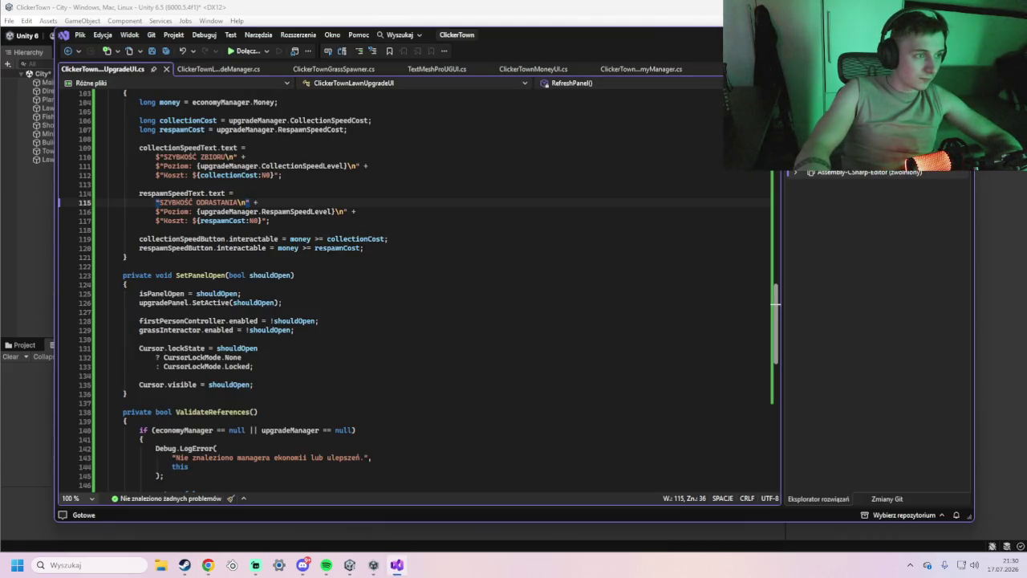
left_click(227, 70)
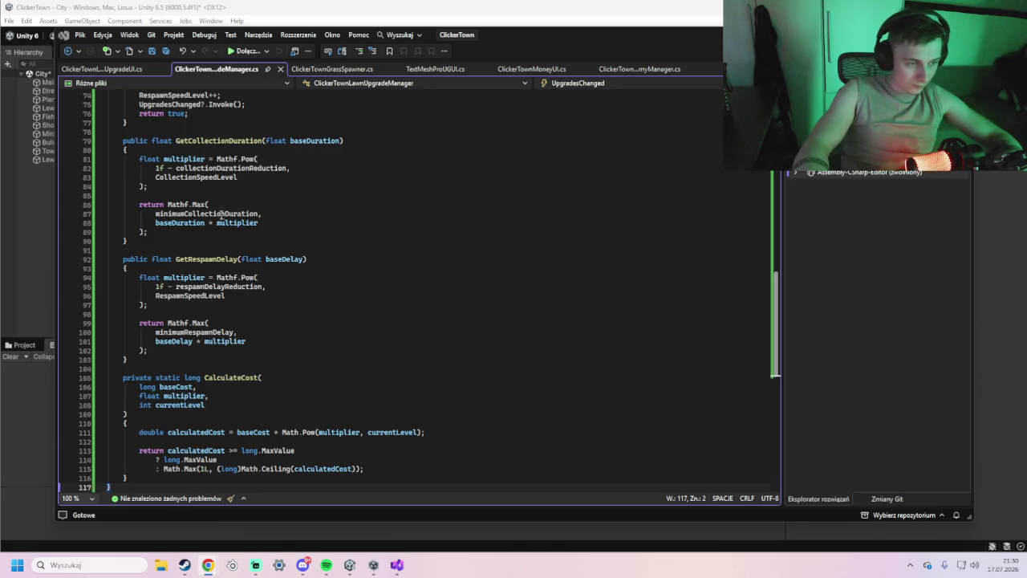
Select the entire contents of the ClickerTownLawnUpgradeManager script.
scroll(138, 160, "up", 16)
scroll(119, 165, "up", 8)
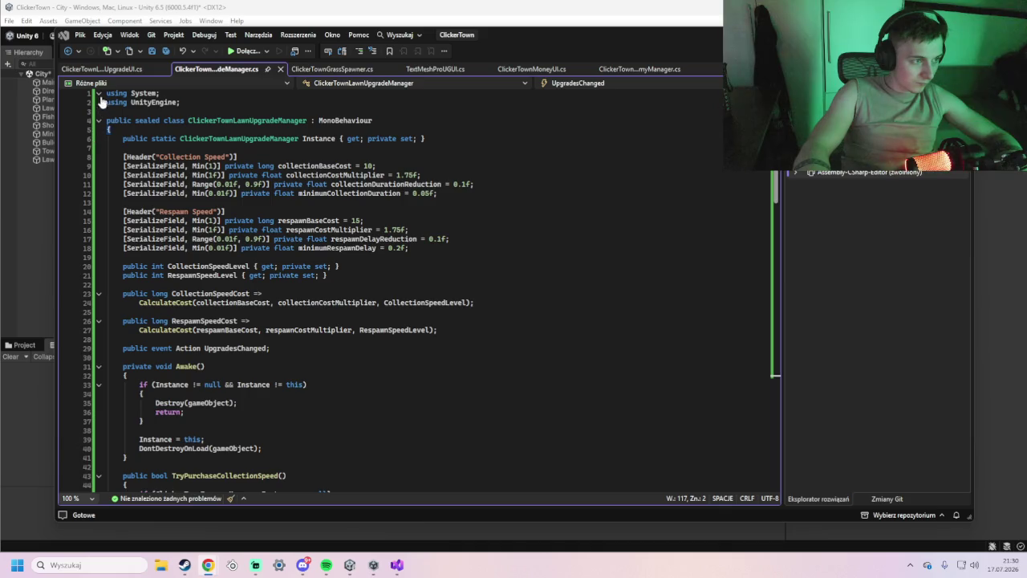
scroll(381, 395, "down", 13)
scroll(381, 395, "down", 20)
scroll(372, 392, "up", 3)
left_click_drag(284, 284, 189, 139)
scroll(189, 160, "up", 20)
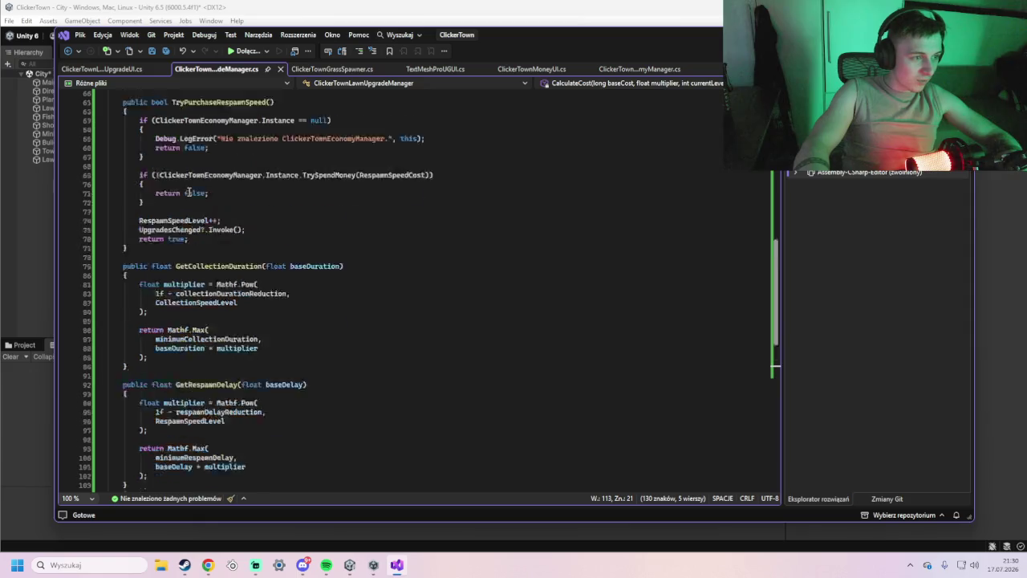
left_click(128, 303, "shift")
scroll(190, 192, "up", 3)
left_click(102, 96, "shift")
Paste the new GetGrassReward version, save it, and open ClickerTownGrassNode.cs.
key("ctrl+v")
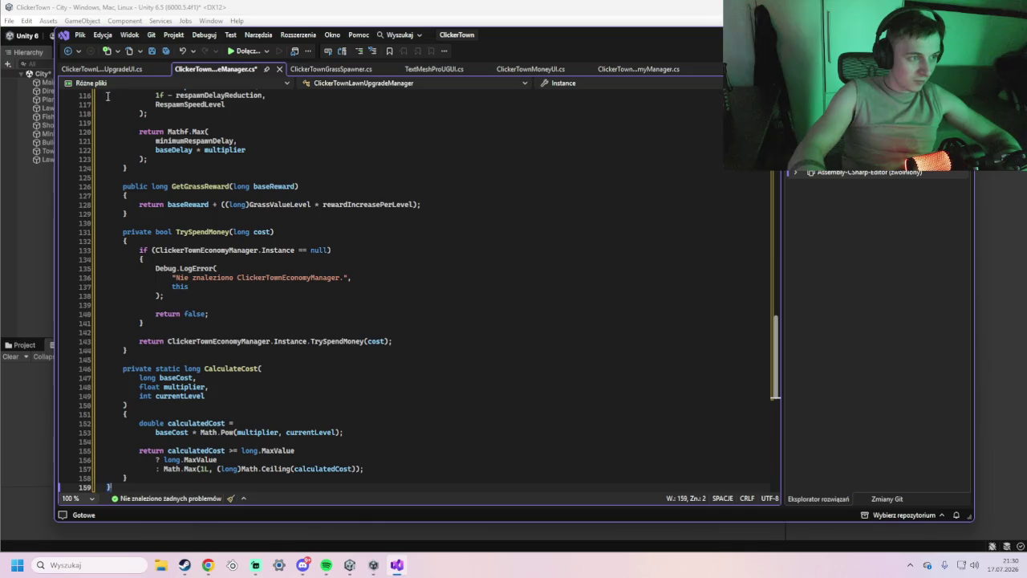
key("ctrl+s")
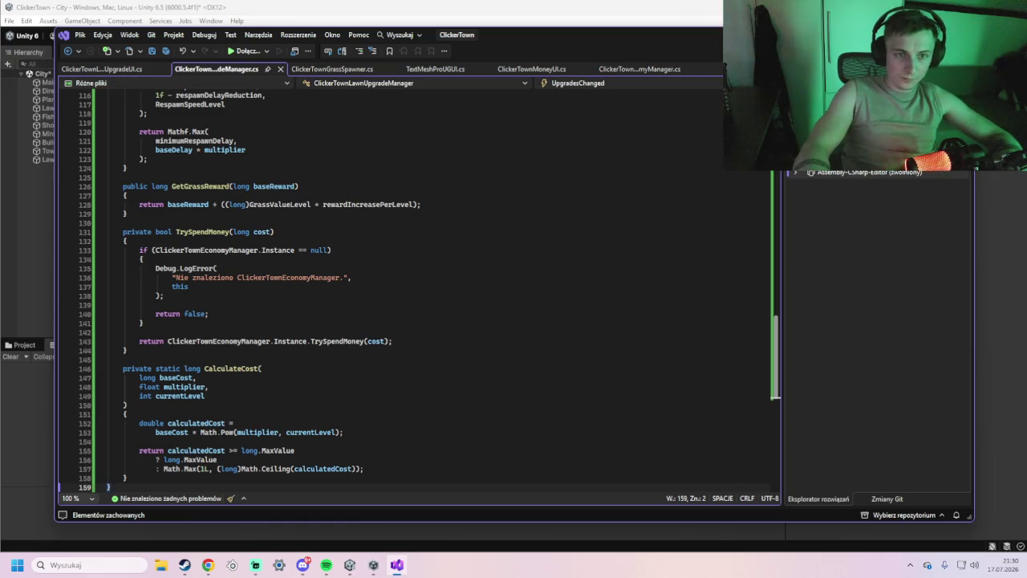
left_click(963, 69)
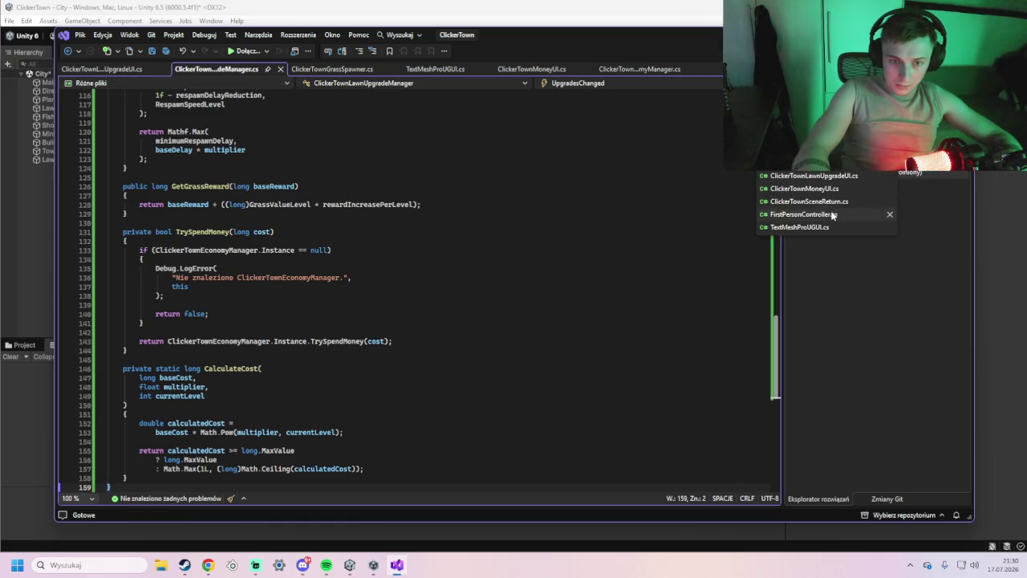
left_click(810, 162)
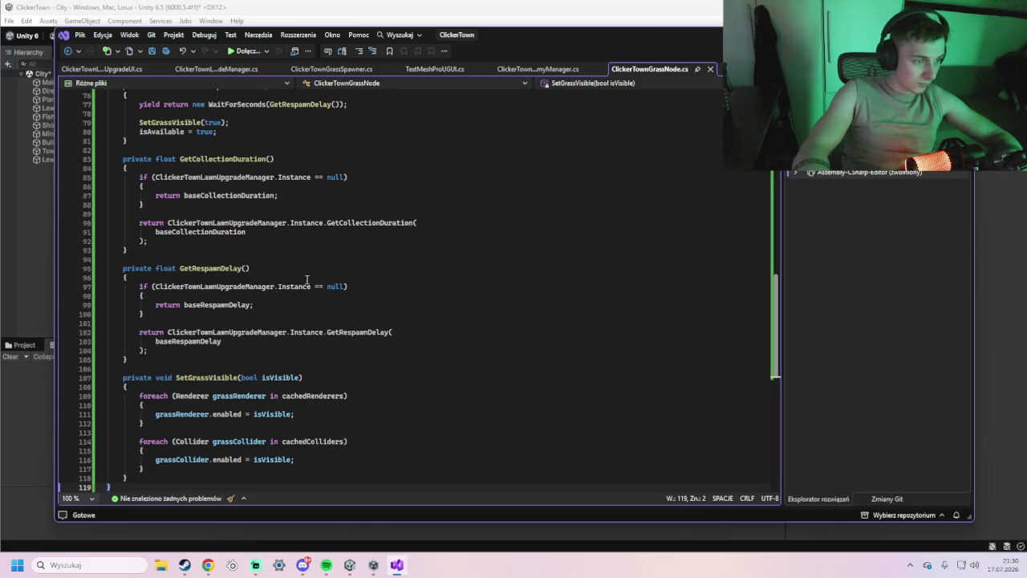
Scroll through ClickerTownGrassNode.cs and select the AddMoney(moneyReward) line in Collect.
scroll(287, 307, "up", 3)
scroll(287, 306, "up", 12)
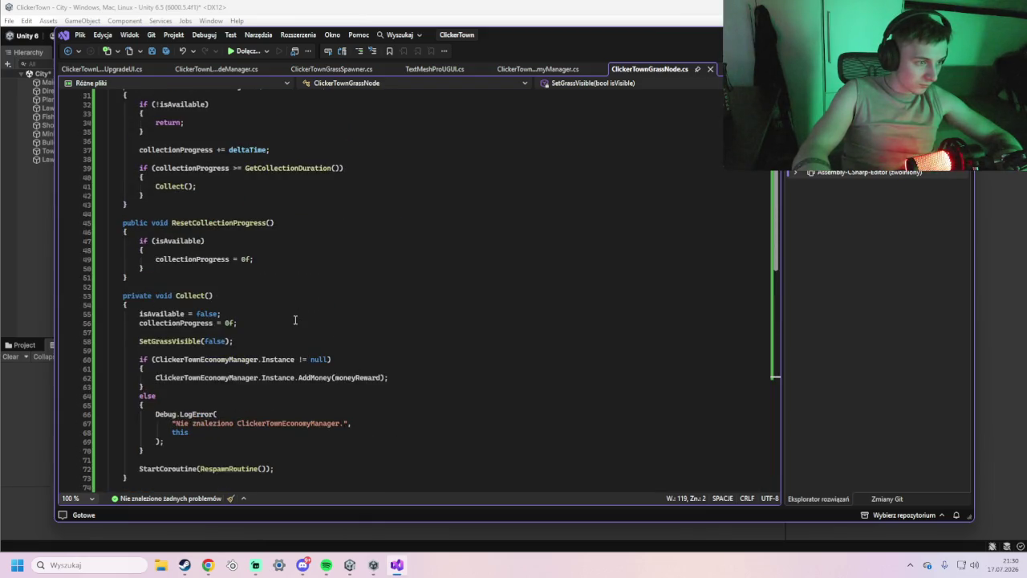
scroll(295, 321, "up", 7)
scroll(295, 321, "up", 3)
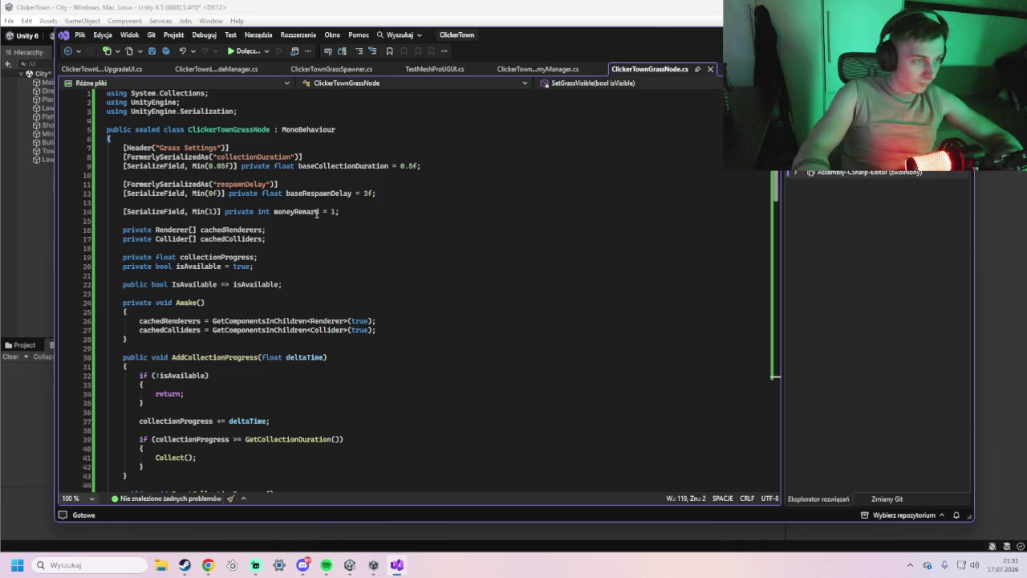
scroll(311, 257, "down", 16)
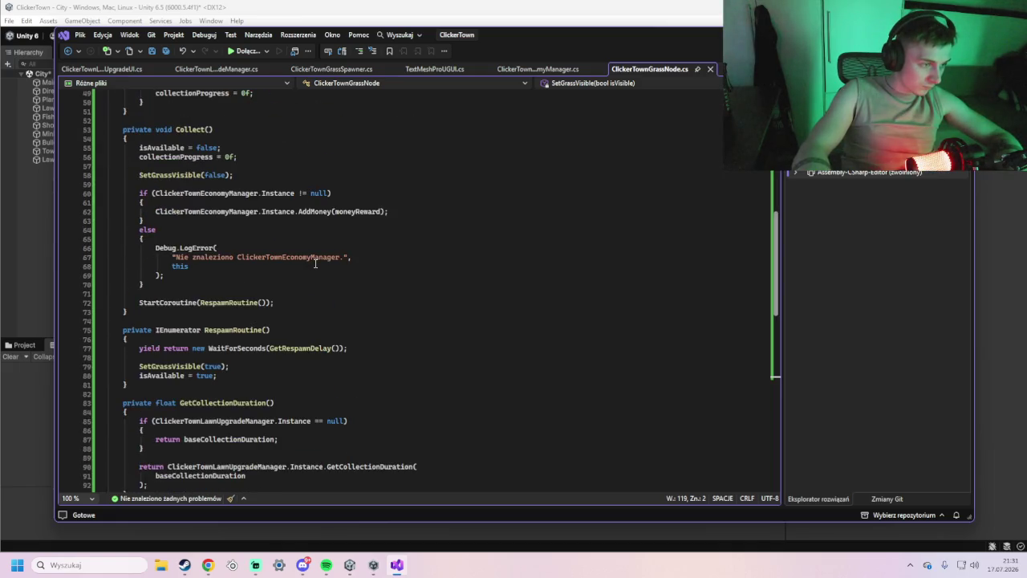
scroll(316, 263, "up", 1)
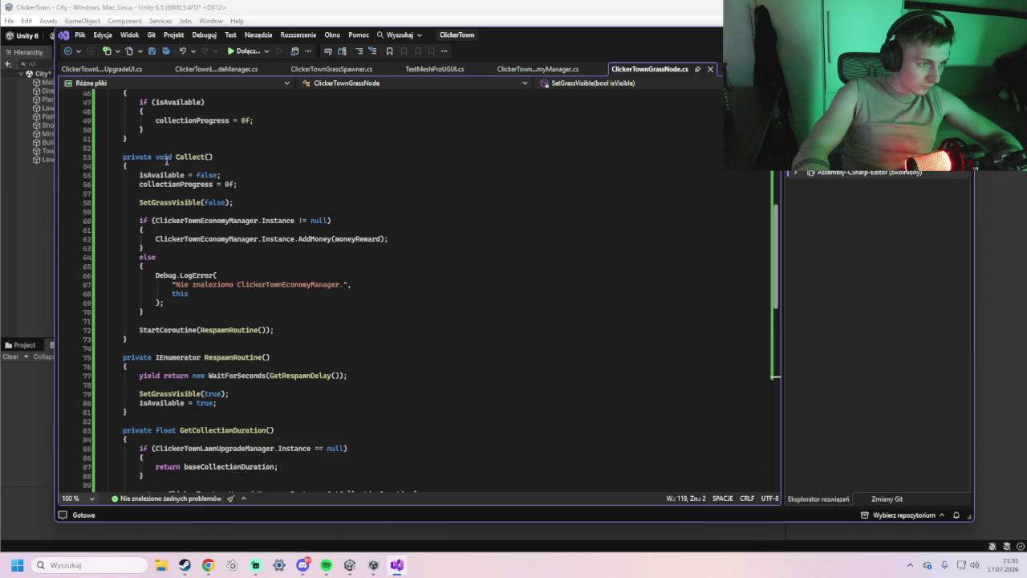
scroll(172, 294, "up", 2)
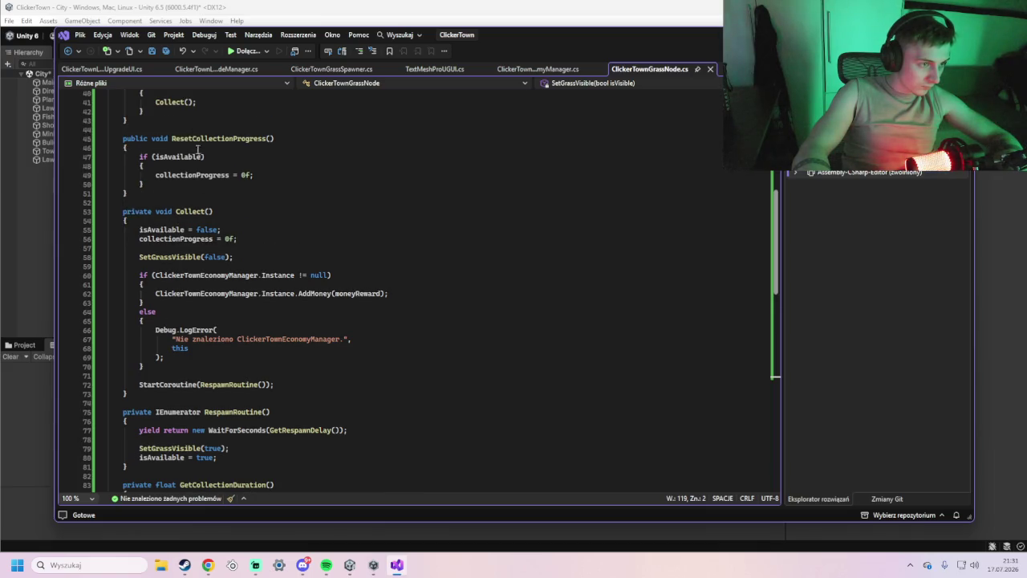
scroll(198, 147, "up", 3)
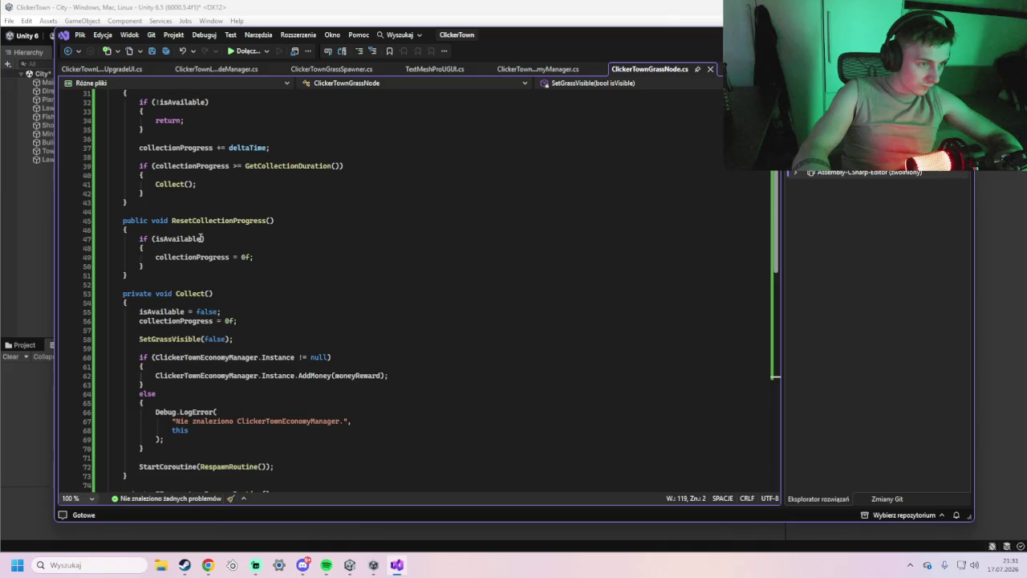
scroll(201, 238, "down", 5)
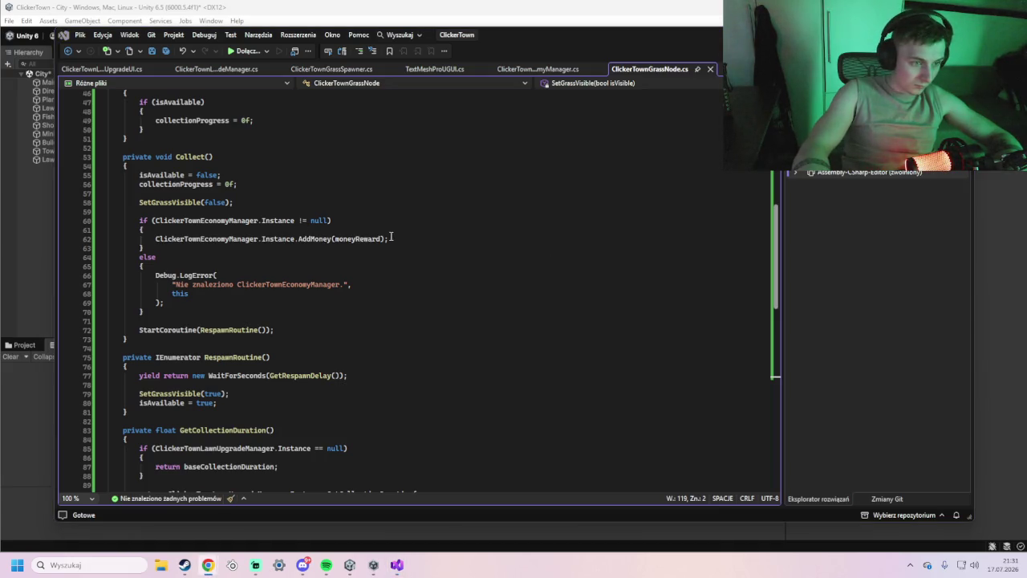
left_click_drag(390, 239, 108, 238)
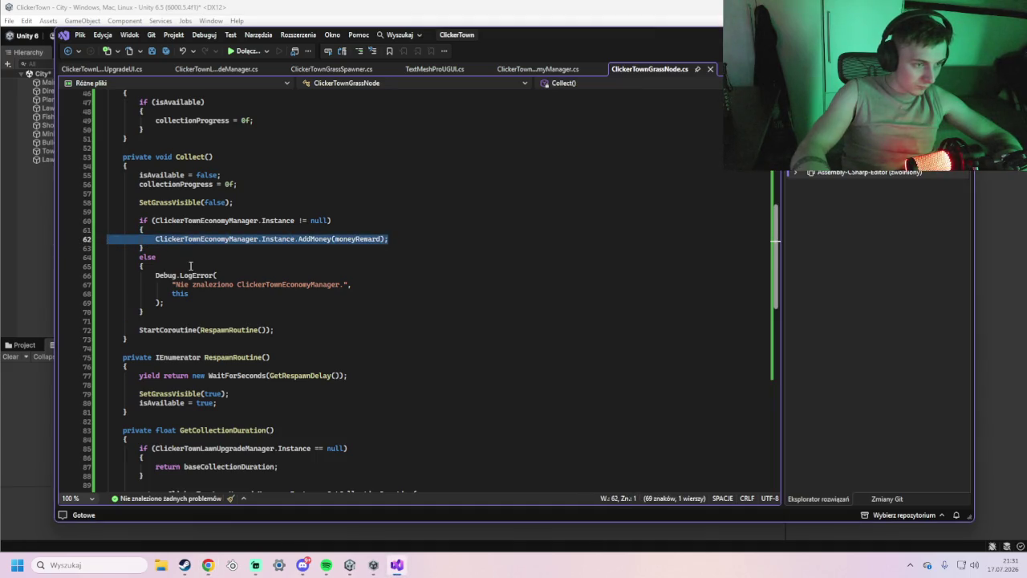
Replace that line with the GetGrassReward-based finalReward block, then return to Unity to recompile.
type("long finalReward = moneyReward;              if (ClickerTownLawnUpgradeManager.Instance != null)             {                 finalReward =                     ClickerTownLawnUpgradeManager.Instance.GetGrassReward(moneyReward);             }              ClickerTownEconomyManager.Instance.AddMoney(finalReward);")
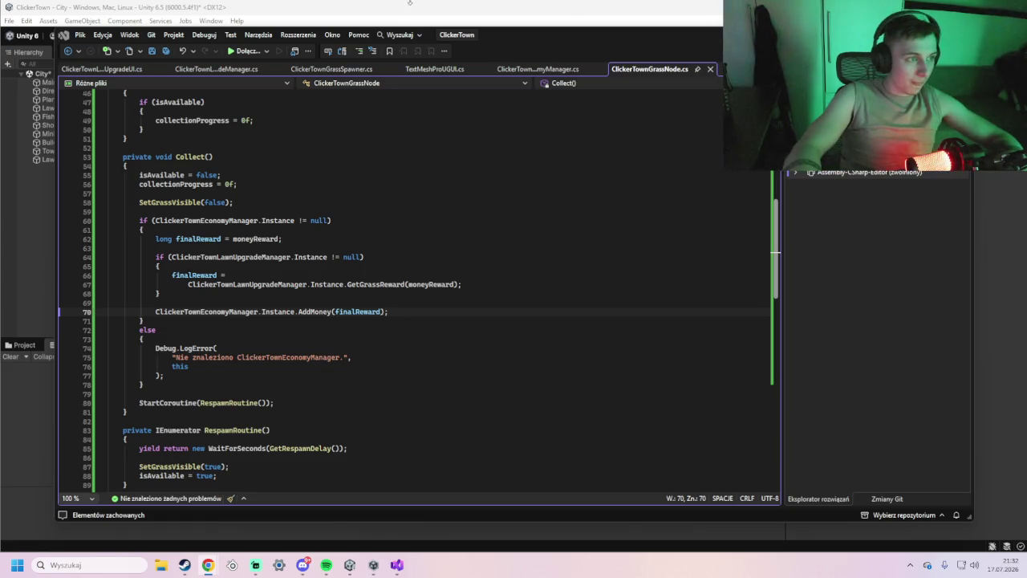
left_click(394, 9)
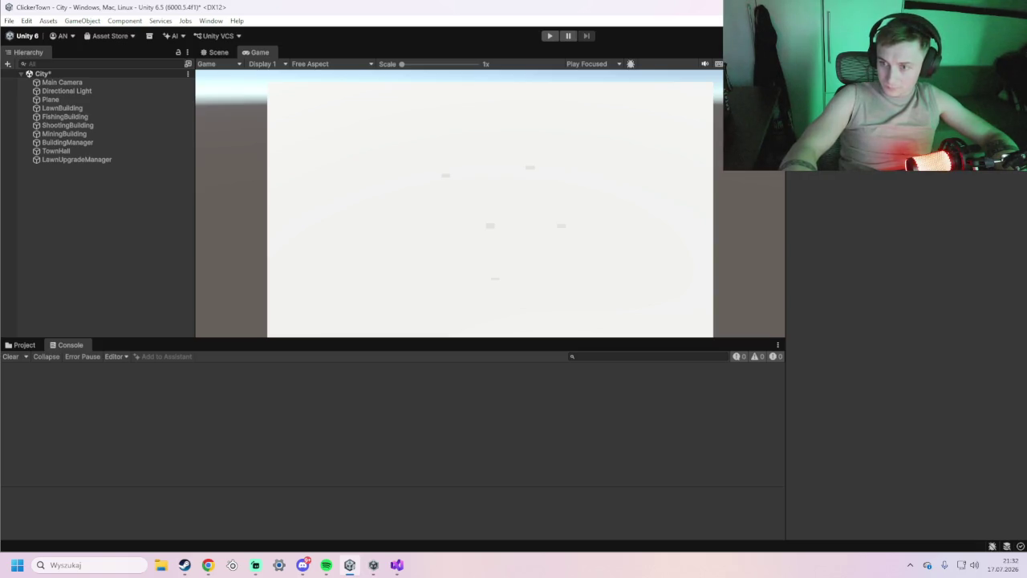
Browse the Project window to Assets > Scripts > UI, then return to the grass node script.
left_click(22, 345)
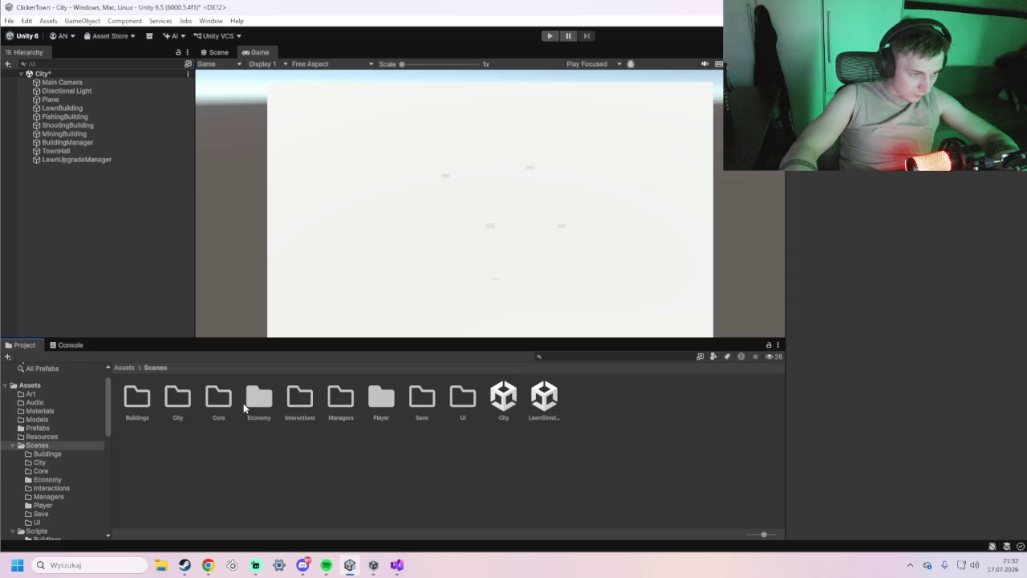
left_click(125, 368)
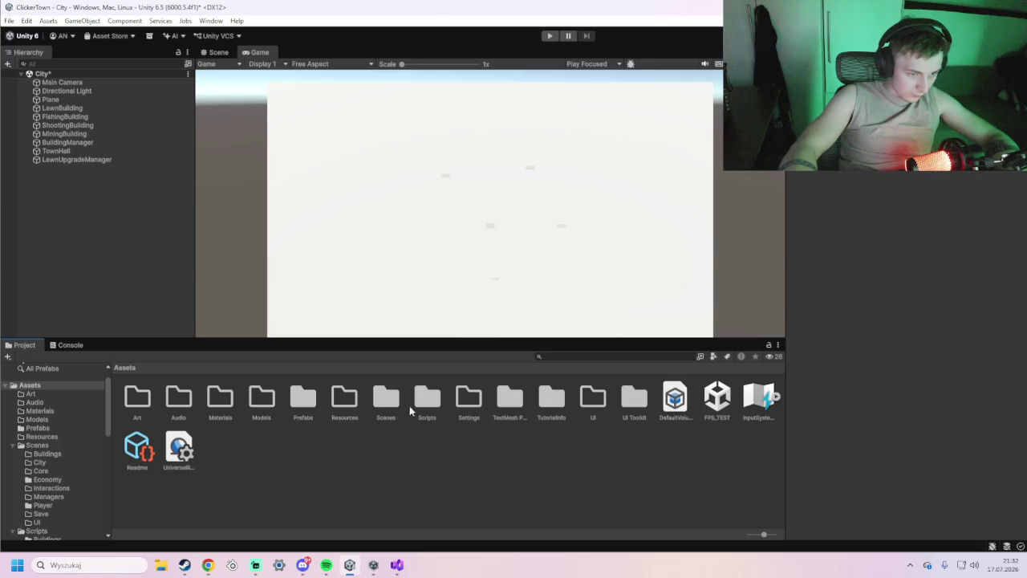
double_click(425, 399)
double_click(423, 399)
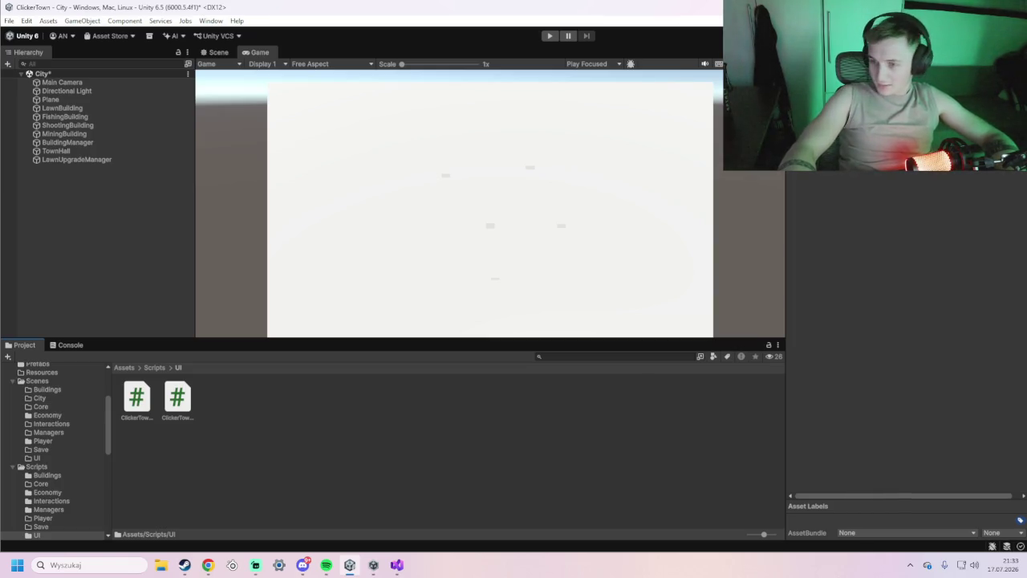
left_click(396, 565)
left_click(714, 83)
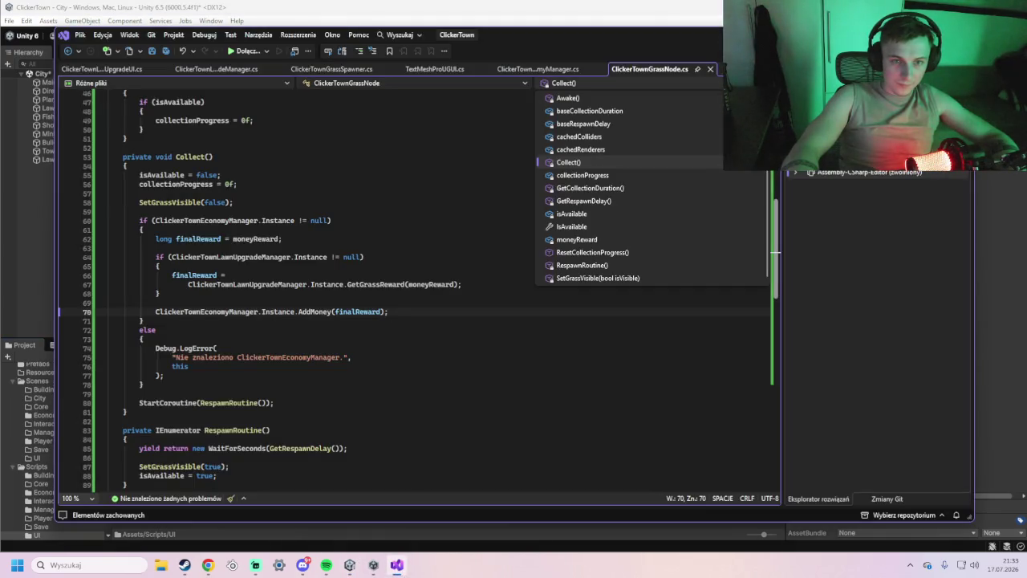
Replace lines 89–168 of ClickerTownLawnUpgradeUI.cs with the grass value code, save, and return to Unity.
left_click(767, 69)
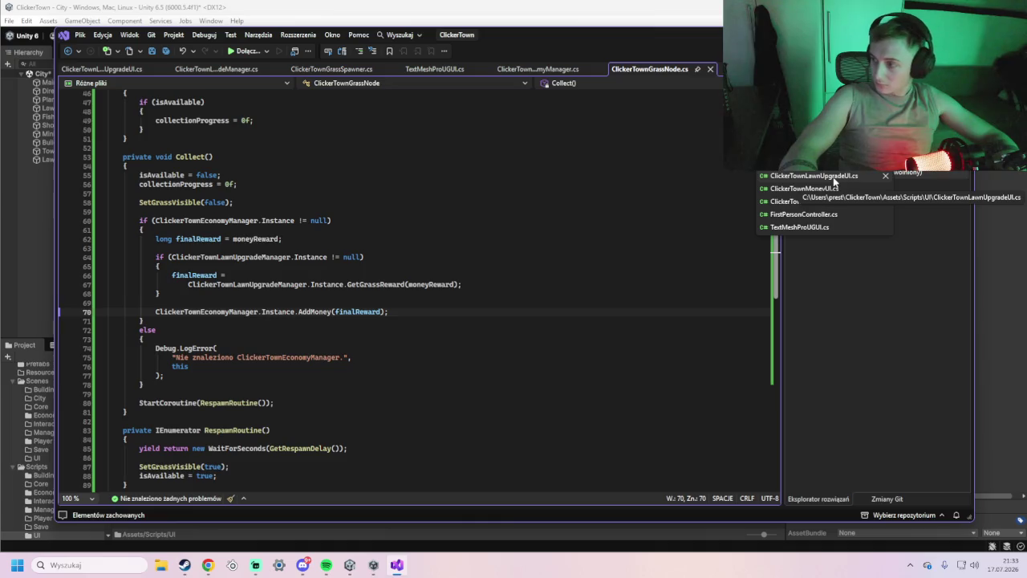
left_click(833, 177)
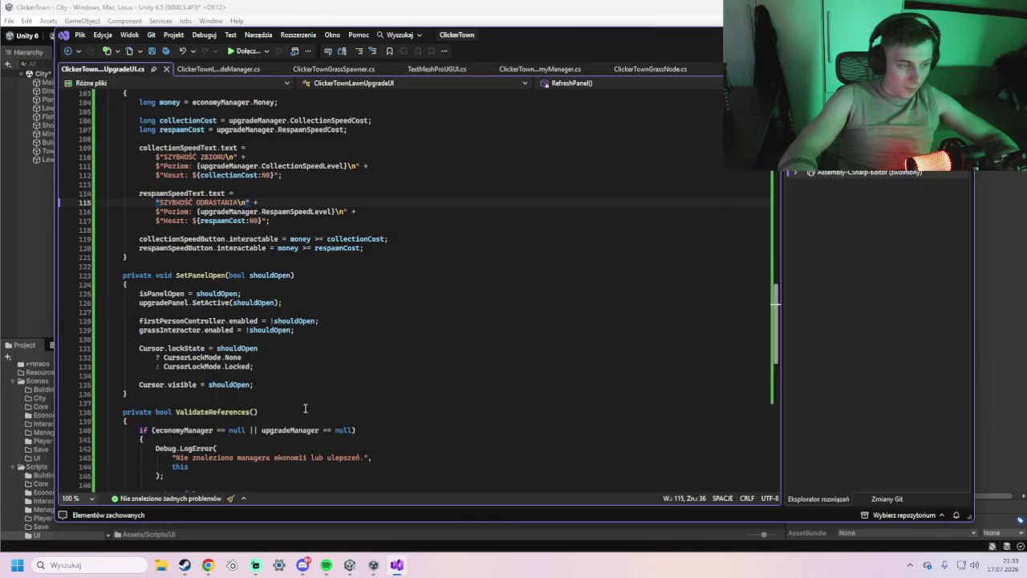
scroll(301, 413, "down", 5)
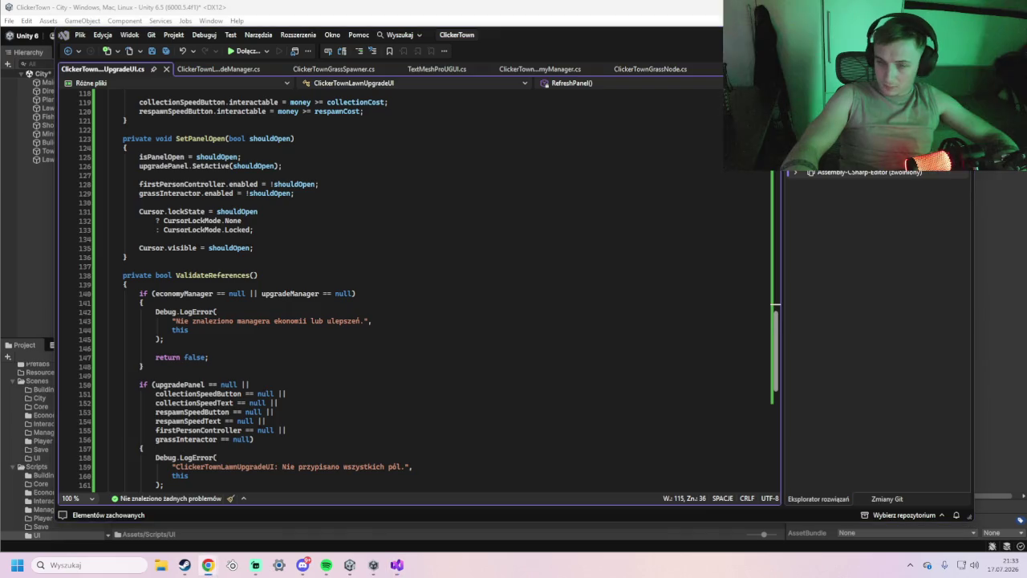
scroll(230, 378, "down", 8)
left_click(227, 330)
mouse_move(227, 330)
left_mouse_down()
mouse_move(144, 165)
mouse_move(128, 270)
mouse_move(181, 183)
mouse_move(161, 90)
mouse_move(148, 87)
mouse_move(143, 138)
mouse_move(101, 93)
mouse_move(95, 102)
left_mouse_up()
key("ctrl+v")
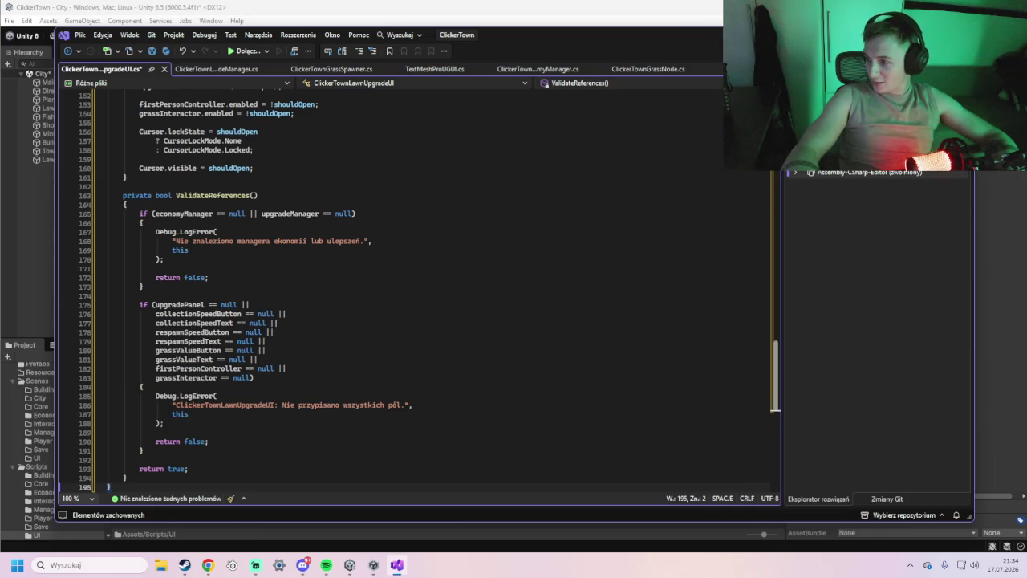
scroll(531, 369, "down", 3)
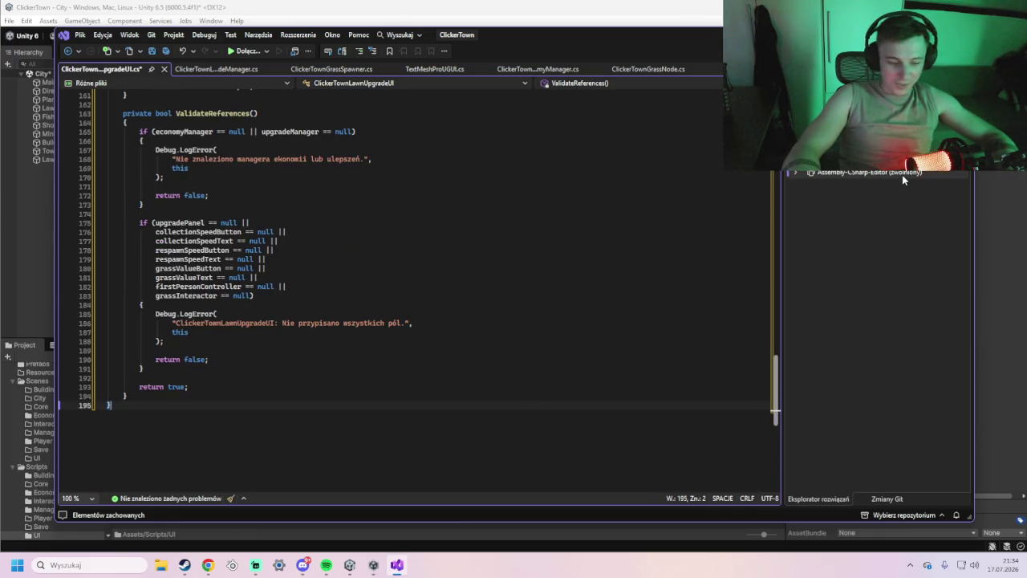
key("ctrl+s")
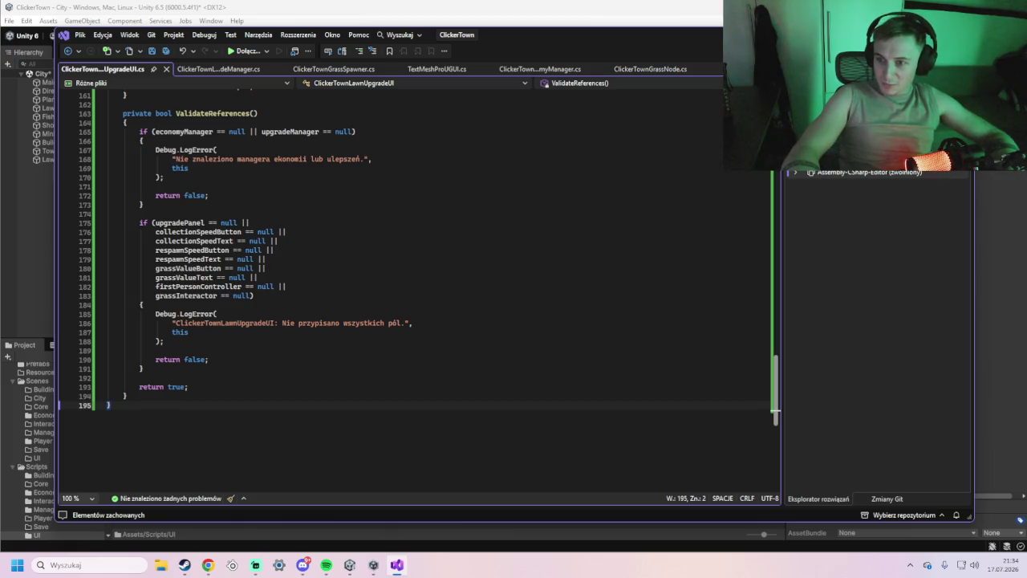
left_click(651, 3)
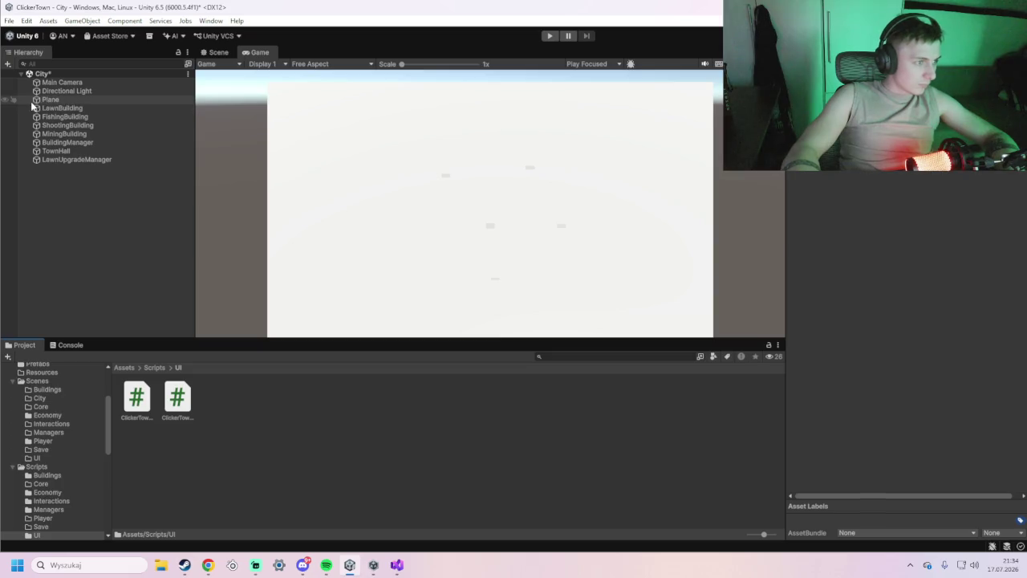
Inspect the City scene's Plane and LawnUpgradeManager objects.
left_click(68, 100)
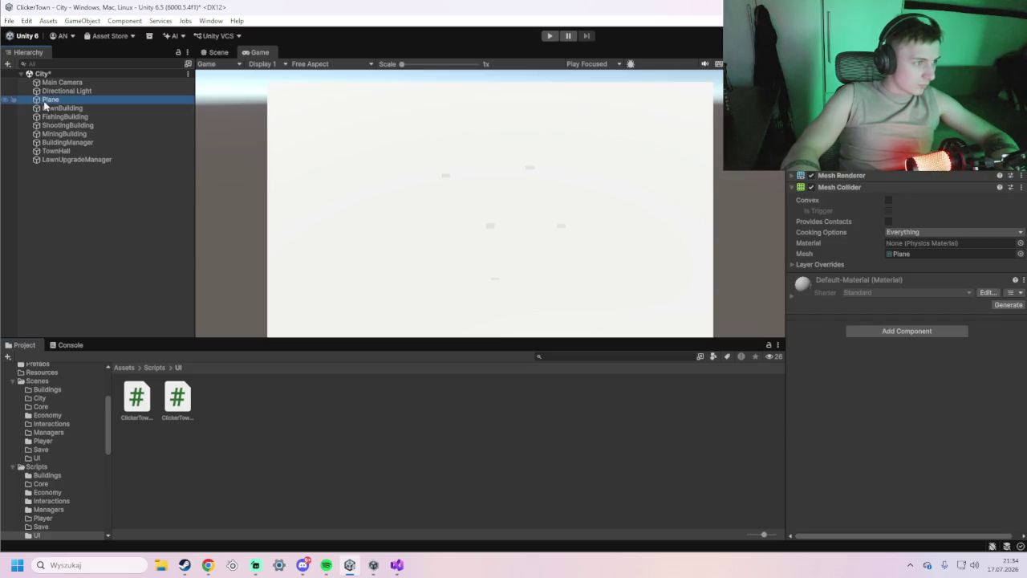
left_click(77, 159)
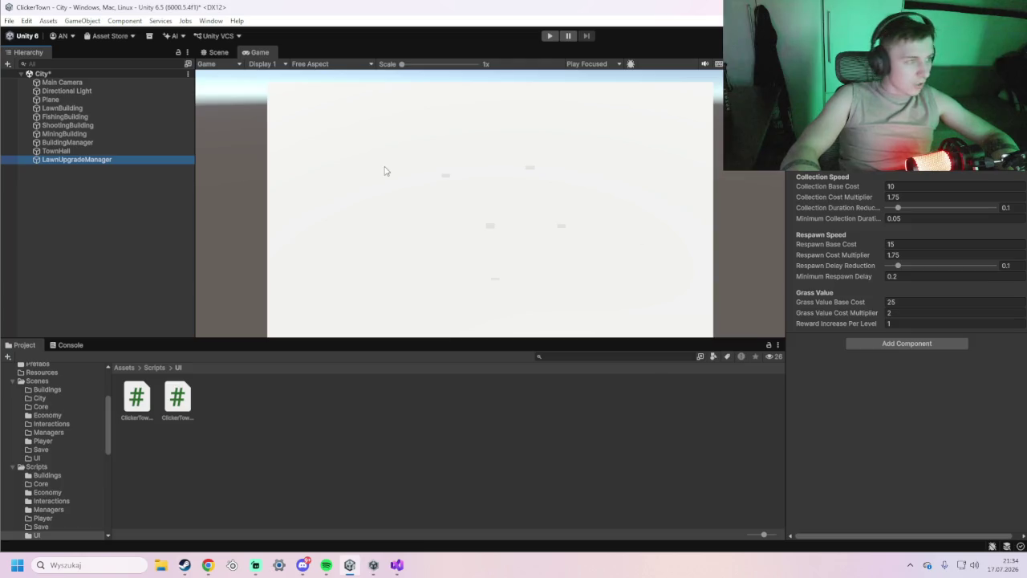
left_click(21, 74)
left_click(21, 74)
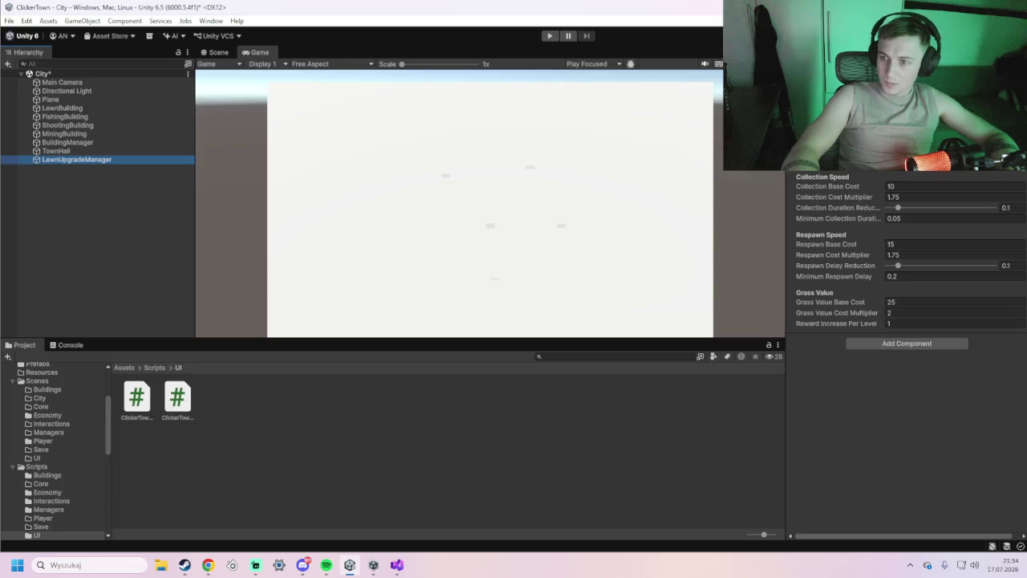
Open the LawnSimulator scene, saving the City scene's changes, and select its Canvas.
left_click(38, 381)
double_click(544, 402)
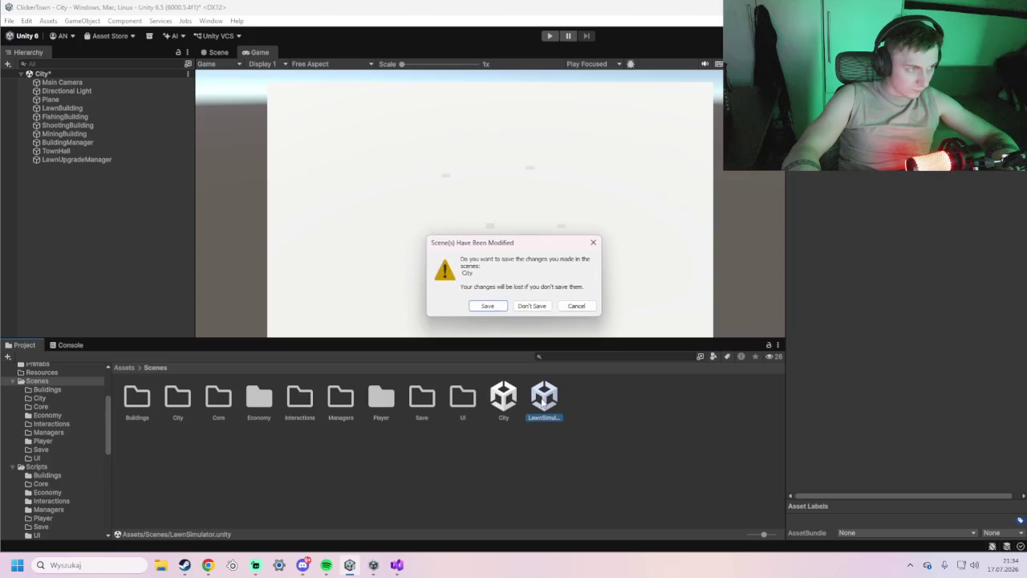
key("Return")
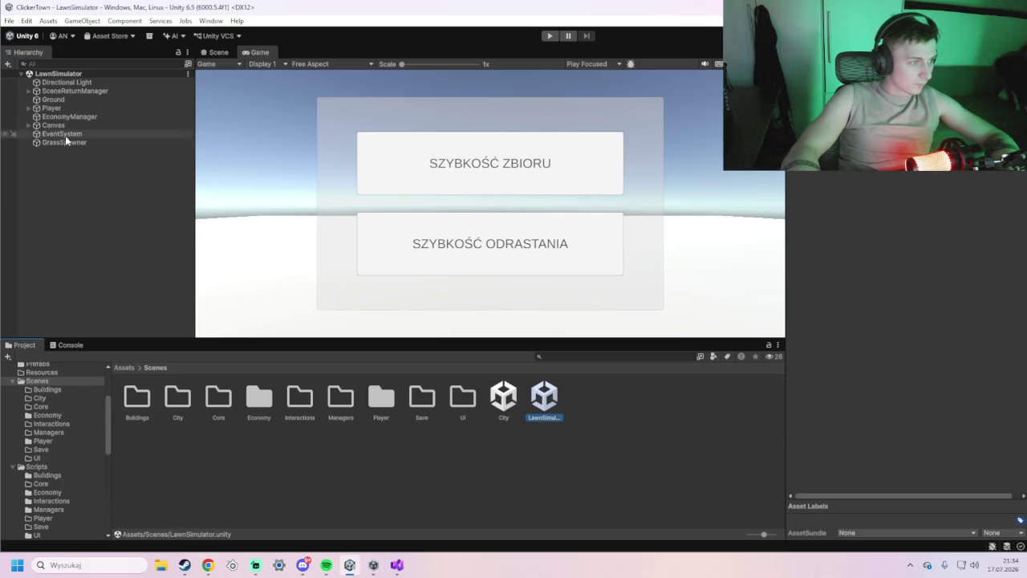
left_click(57, 125)
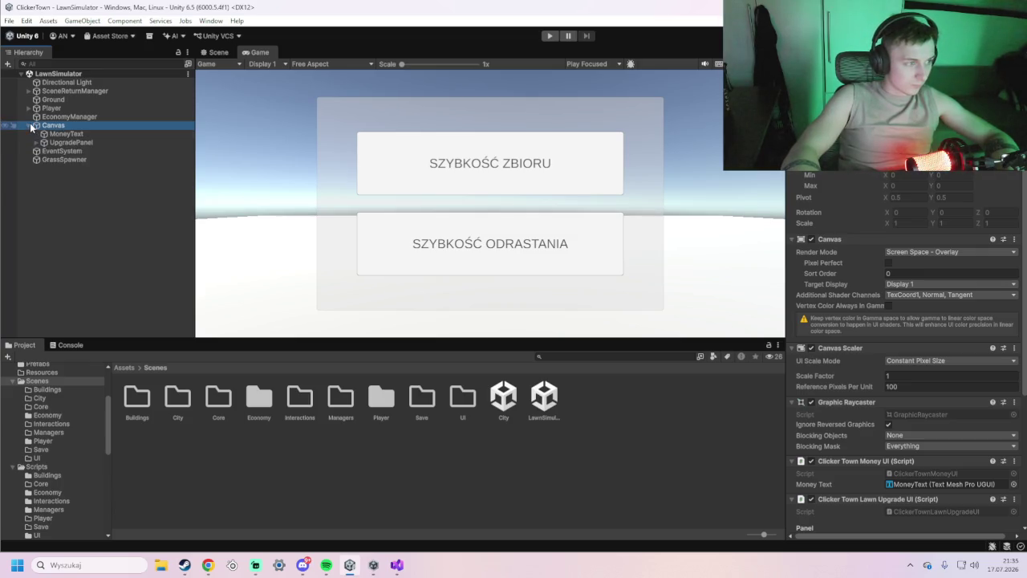
Expand the Canvas and select UpgradePanel to view it in the Inspector.
key("Right")
left_click(87, 142)
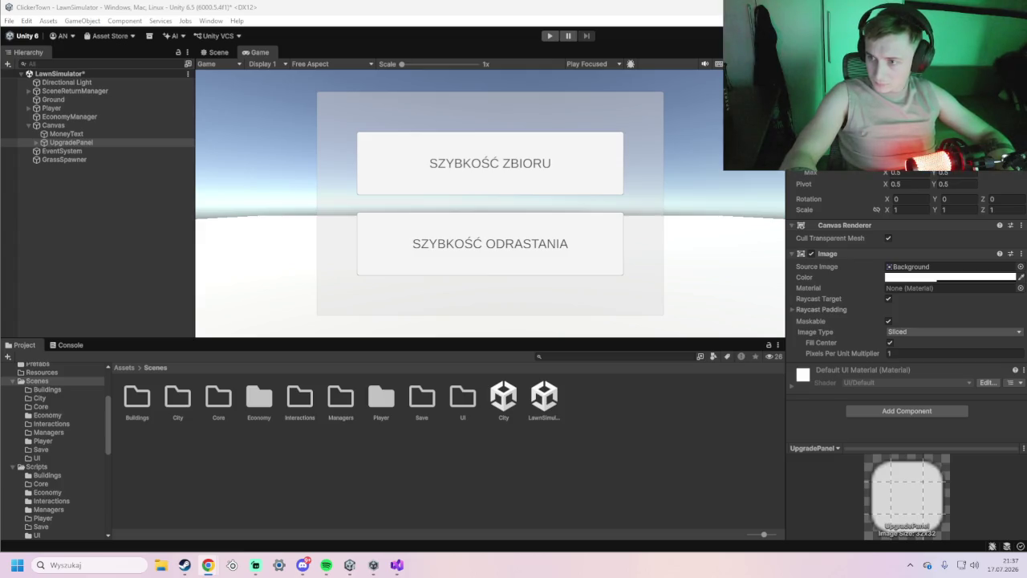
Paste the updated code over ClickerTownLawnUpgradeManager.cs, save it, and return to Unity.
left_click(396, 565)
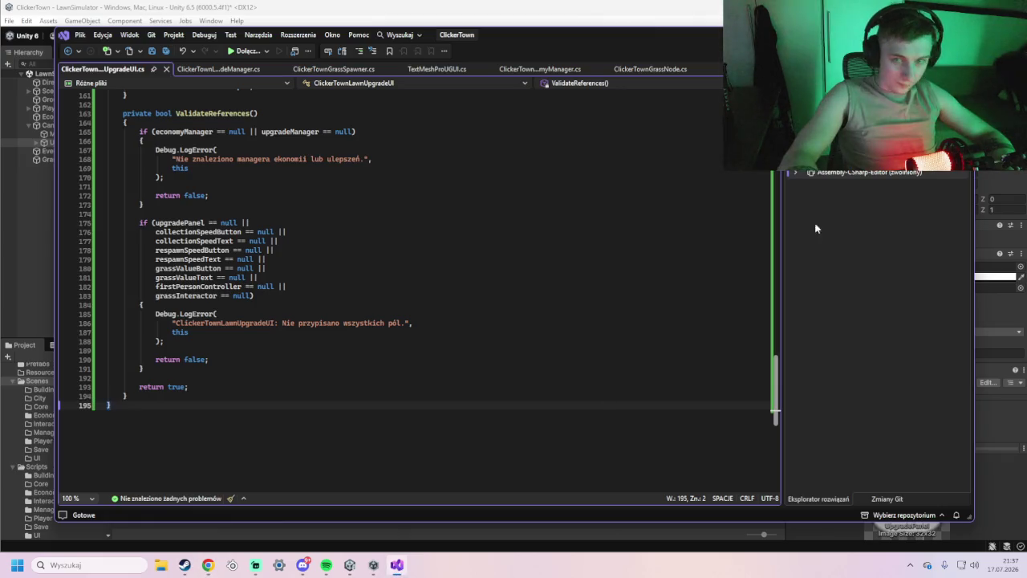
key("ctrl+alt+Down")
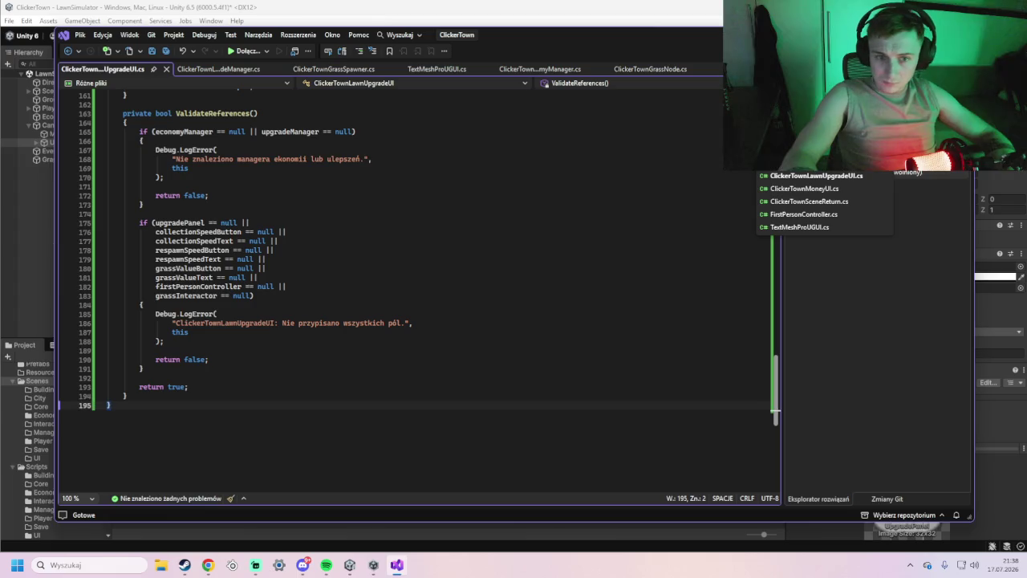
left_click(843, 168)
scroll(230, 393, "down", 5)
mouse_move(229, 392)
left_mouse_down()
mouse_move(104, 140)
mouse_move(110, 294)
mouse_move(110, 88)
mouse_move(106, 100)
left_mouse_up()
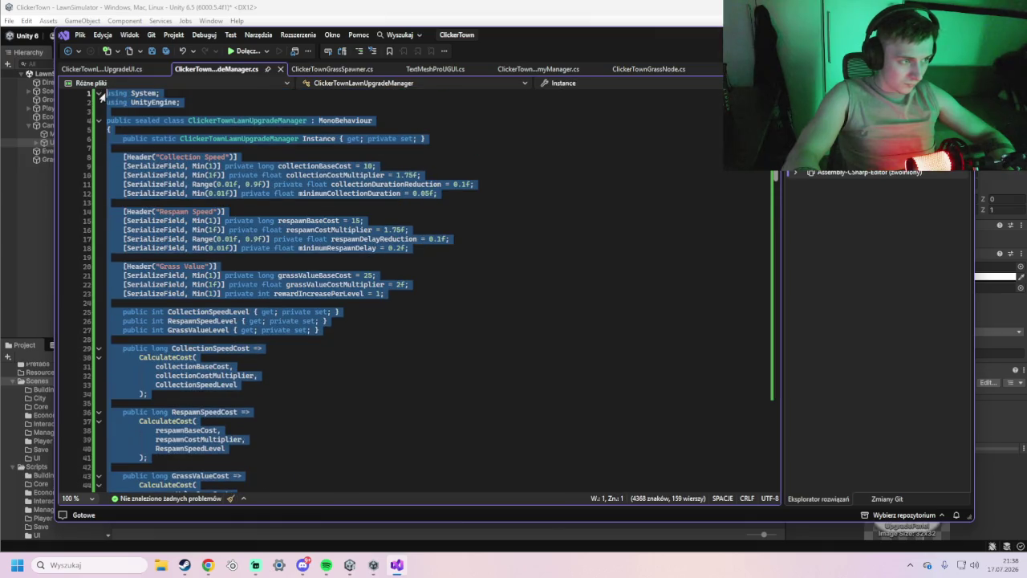
key("ctrl+v")
key("ctrl+s")
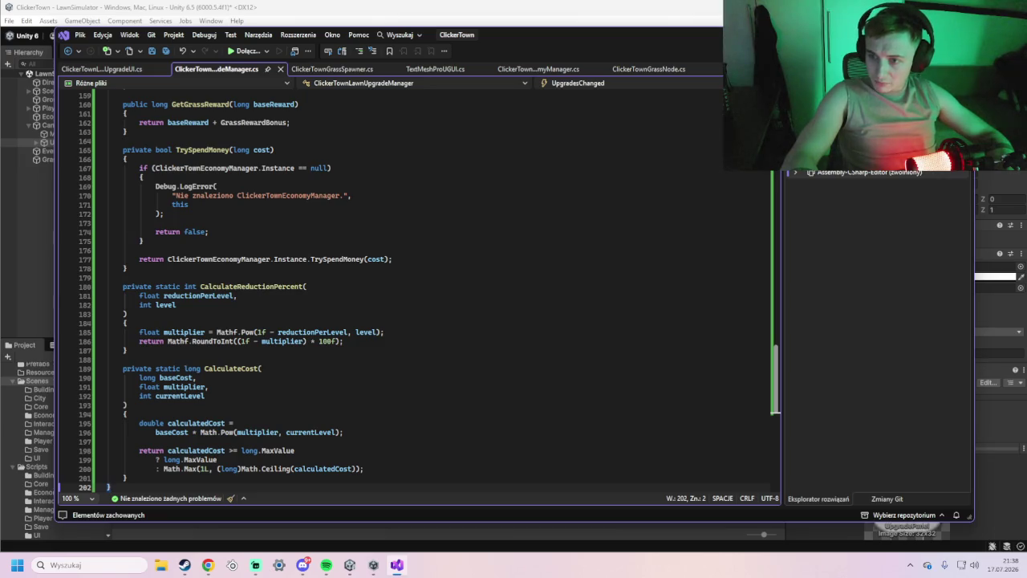
key("alt+Tab")
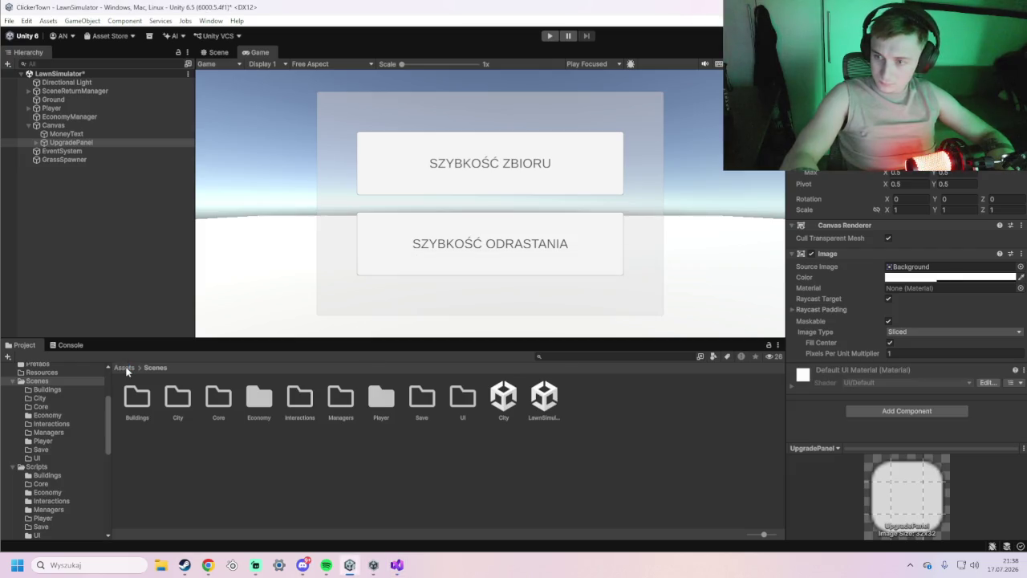
Create a ClickerTownUpgradeTooltipTrigger MonoBehaviour script in Assets/Scripts/UI and open it for editing.
left_click(125, 368)
double_click(425, 399)
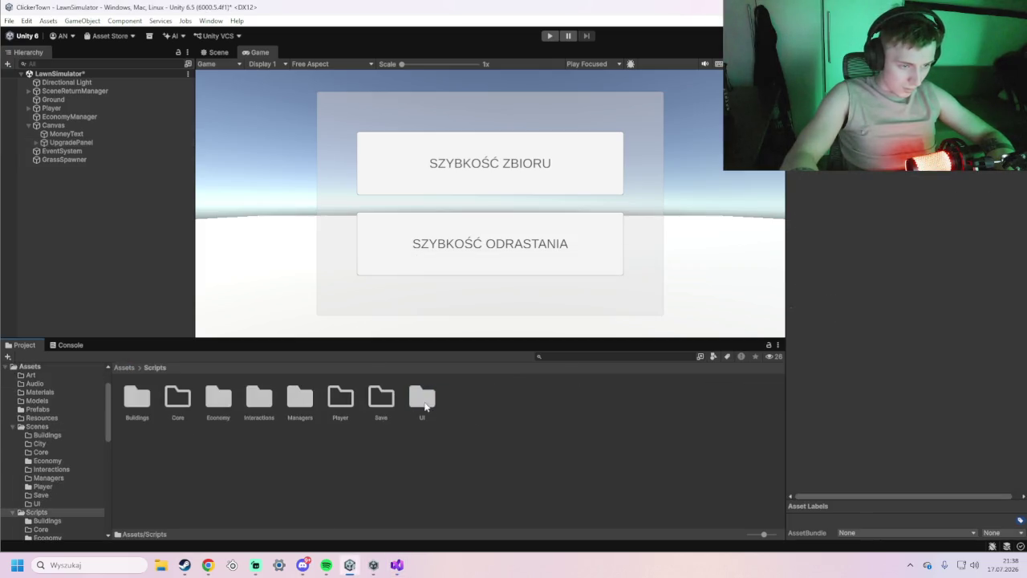
double_click(419, 401)
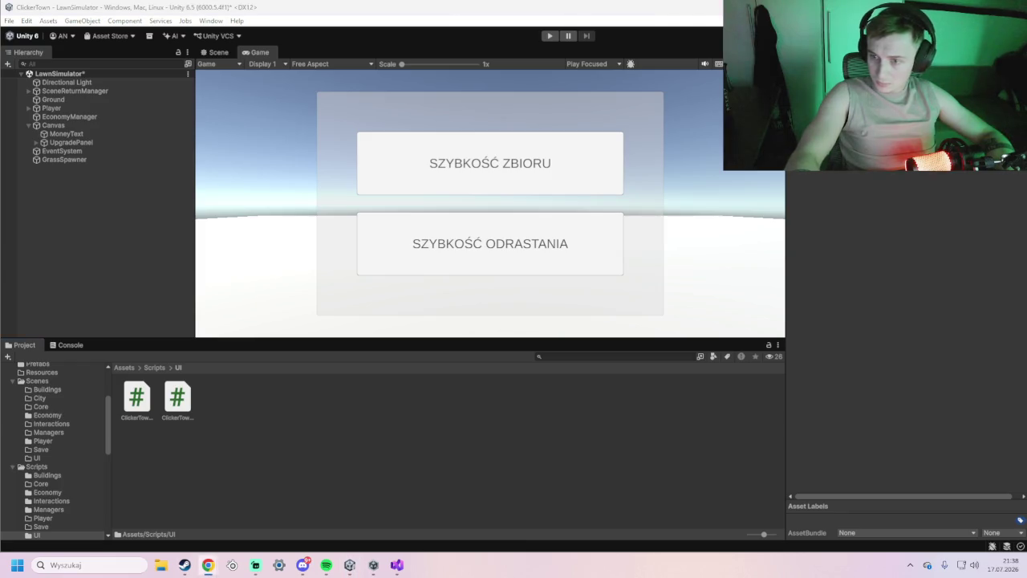
right_click(265, 398)
mouse_move(304, 70)
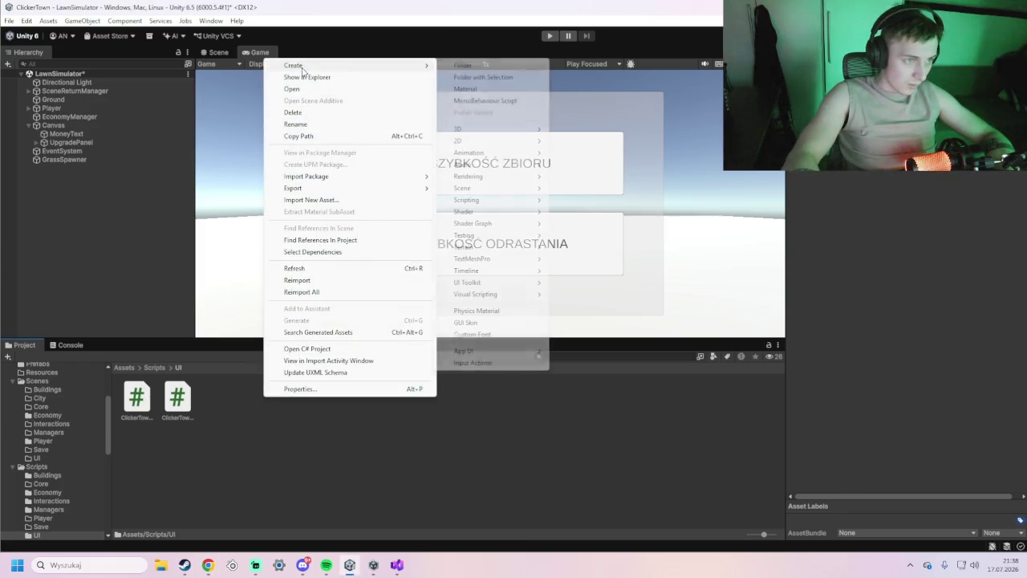
left_click(502, 102)
key("ctrl+v")
key("Return")
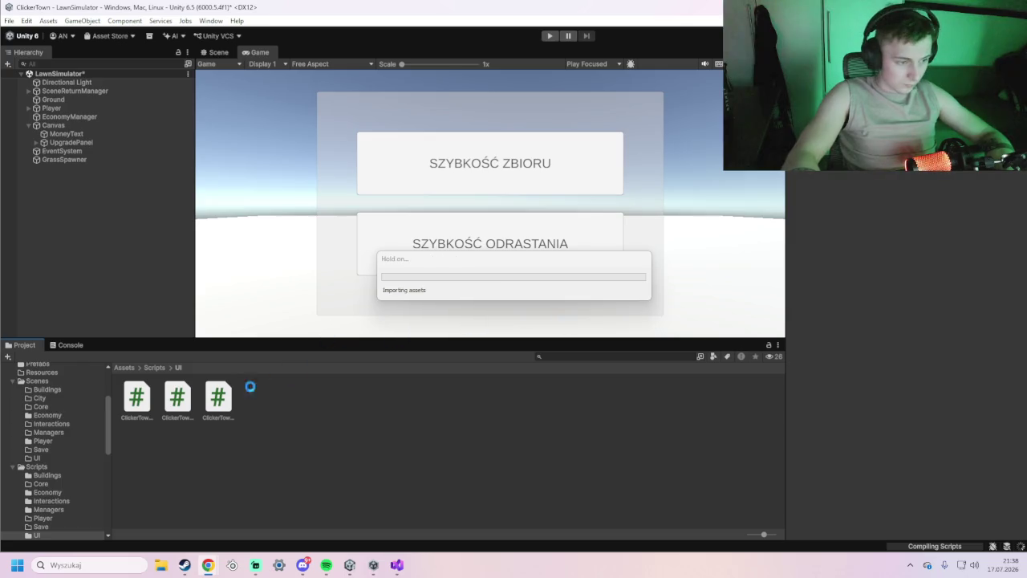
double_click(223, 402)
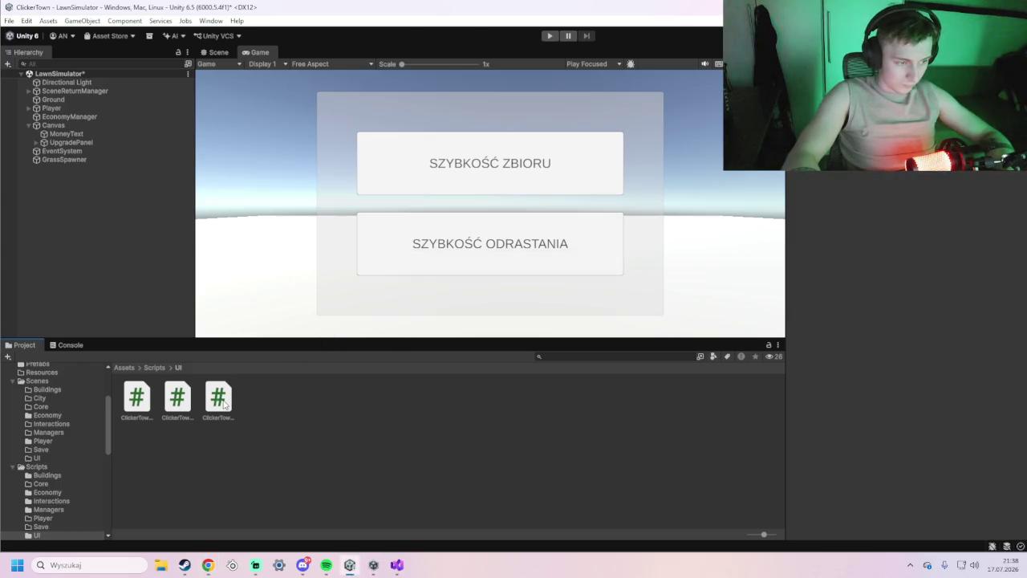
Replace the tooltip-trigger template with the full hover show/hide script and return to Unity.
left_click_drag(195, 227, 111, 85)
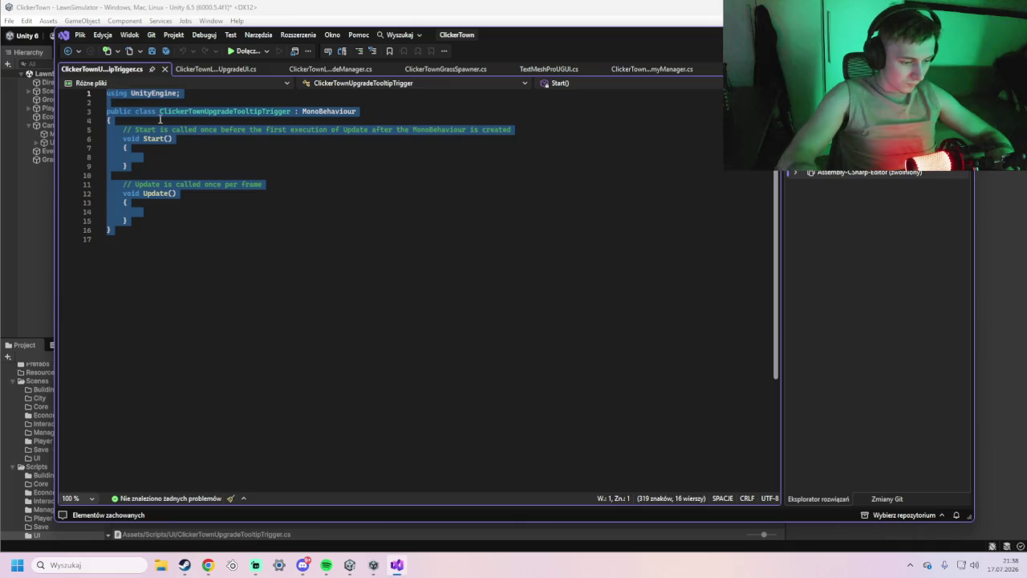
key("ctrl+v")
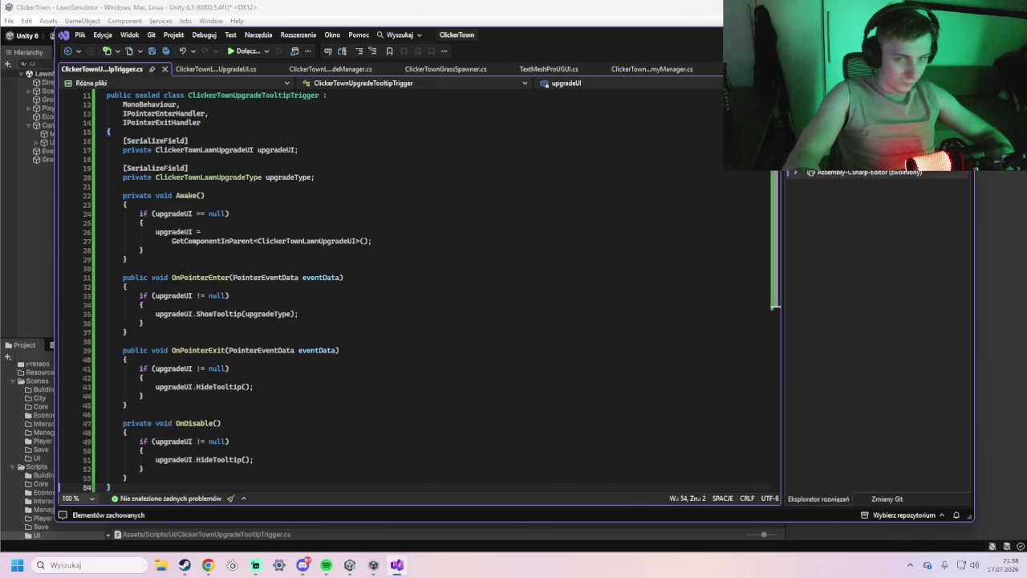
key("alt+Tab")
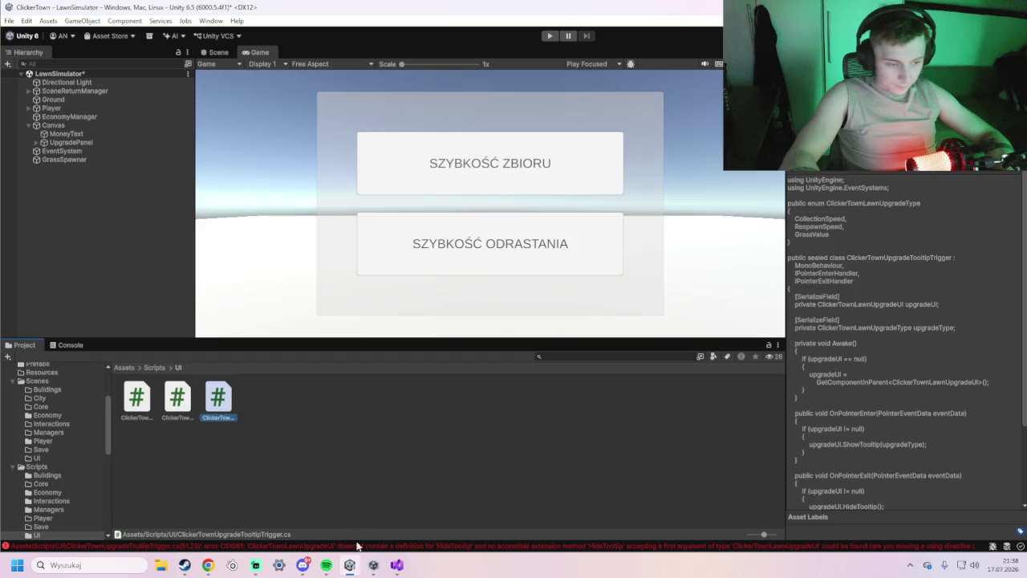
Replace ClickerTownLawnUpgradeUI.cs with the tooltip-enabled version, save it, and return to Unity.
left_click(397, 564)
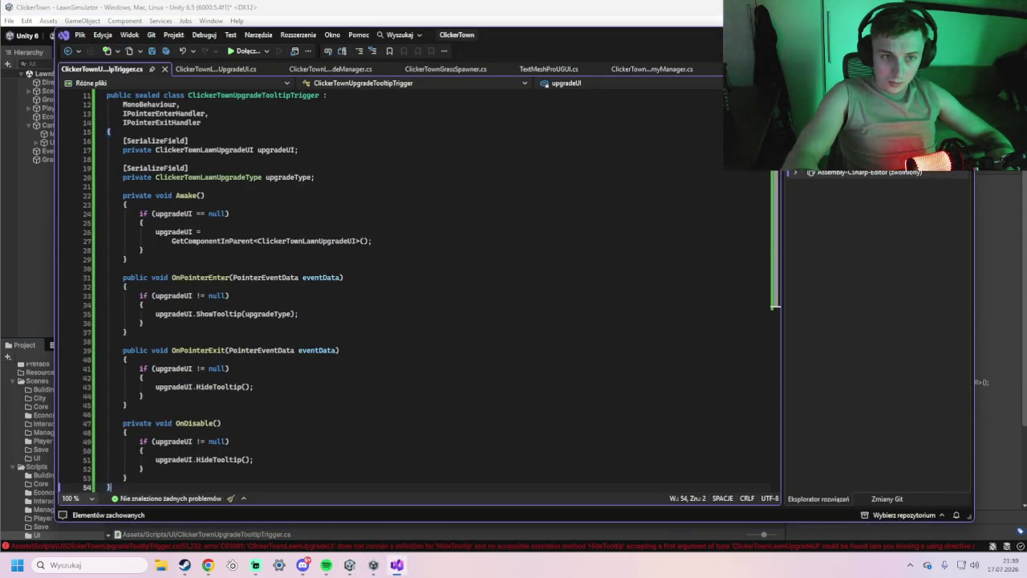
key("ctrl+alt+Down")
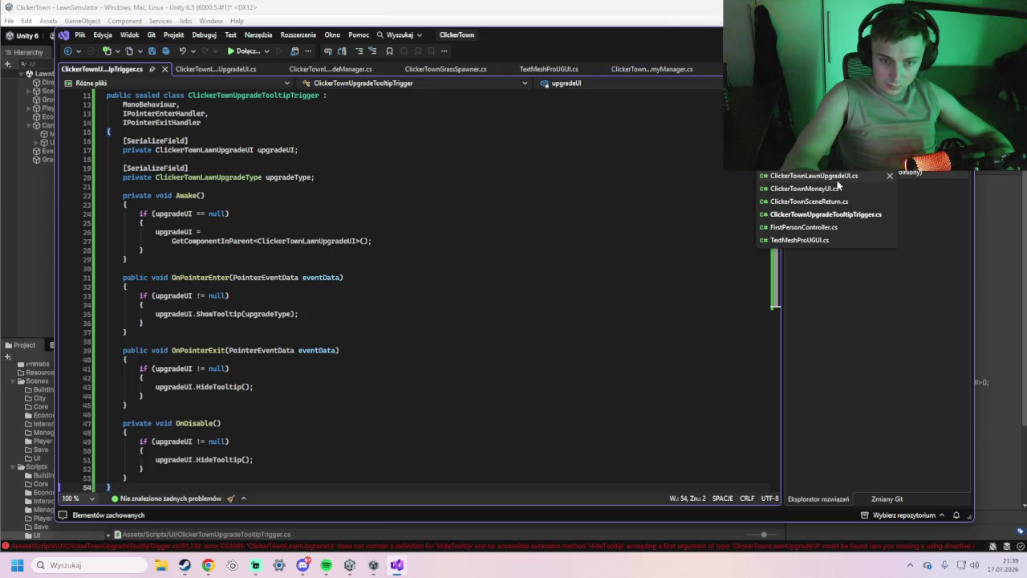
left_click(838, 180)
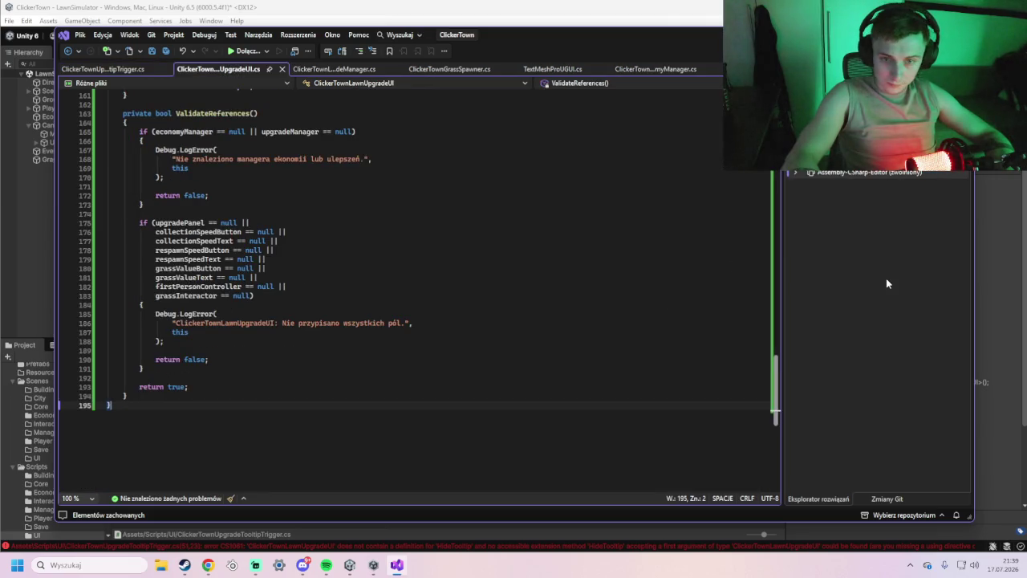
key("ctrl+alt+Down")
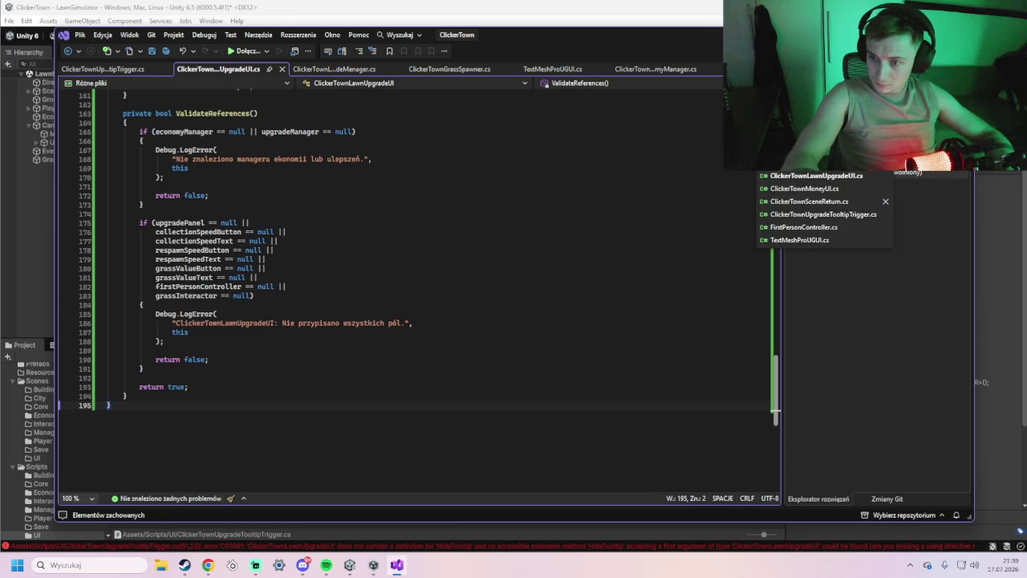
mouse_move(313, 417)
left_mouse_down()
mouse_move(201, 344)
mouse_move(160, 90)
mouse_move(160, 340)
mouse_move(158, 154)
mouse_move(143, 127)
mouse_move(168, 154)
mouse_move(142, 112)
mouse_move(98, 93)
left_mouse_up()
scroll(141, 126, "up", 9)
scroll(141, 126, "up", 3)
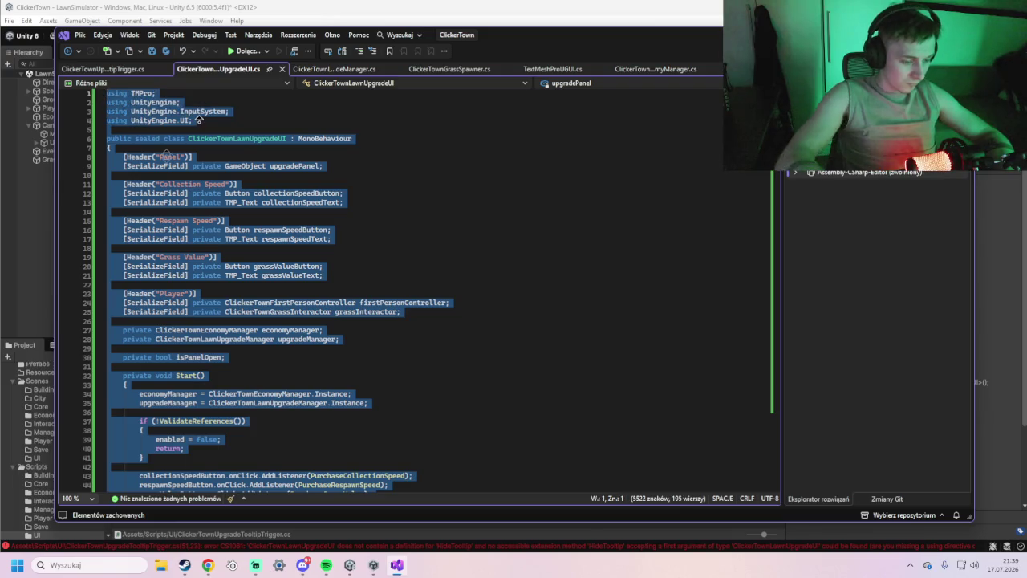
key("ctrl+v")
scroll(166, 156, "up", 3)
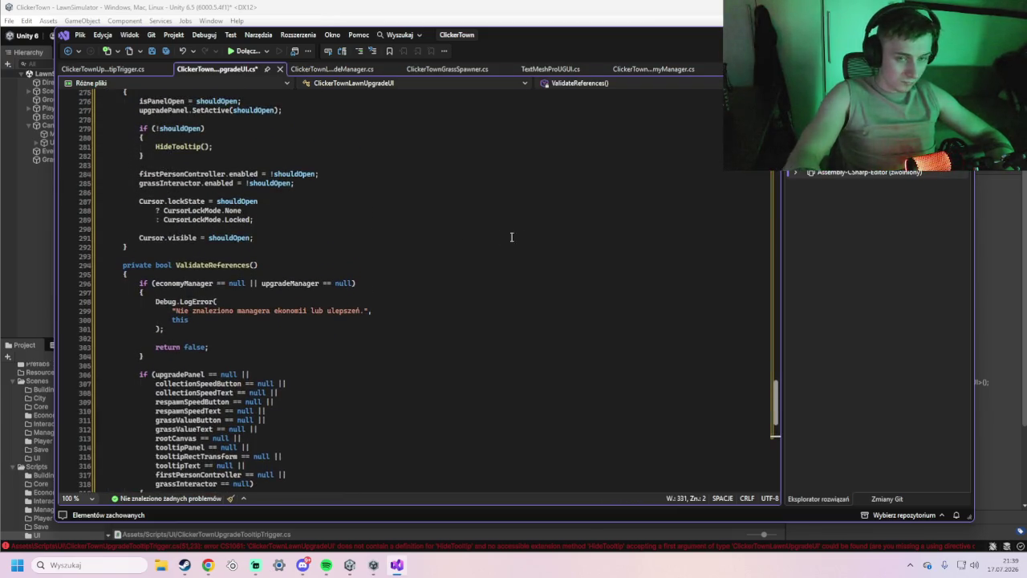
key("ctrl+s")
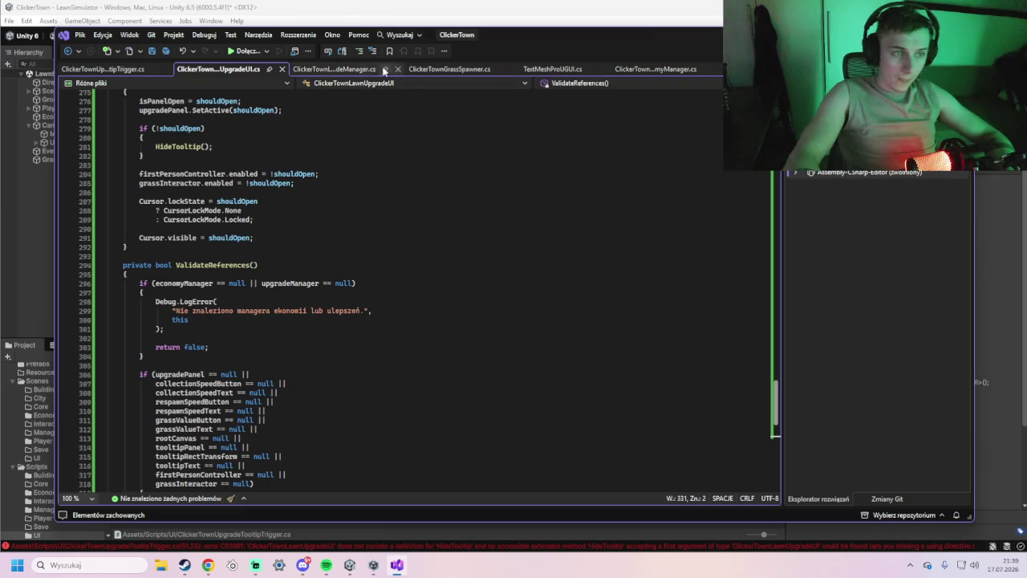
key("alt+Tab")
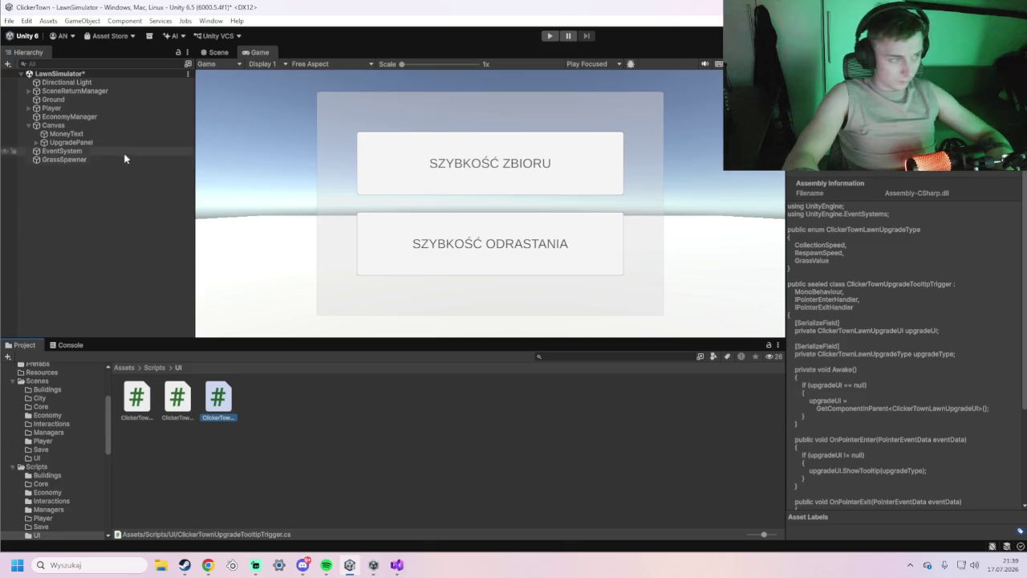
Select CollectionSpeedButton under UpgradePanel and enter 100 and 100 for its Rect Transform size.
left_click(35, 142)
left_click(76, 150)
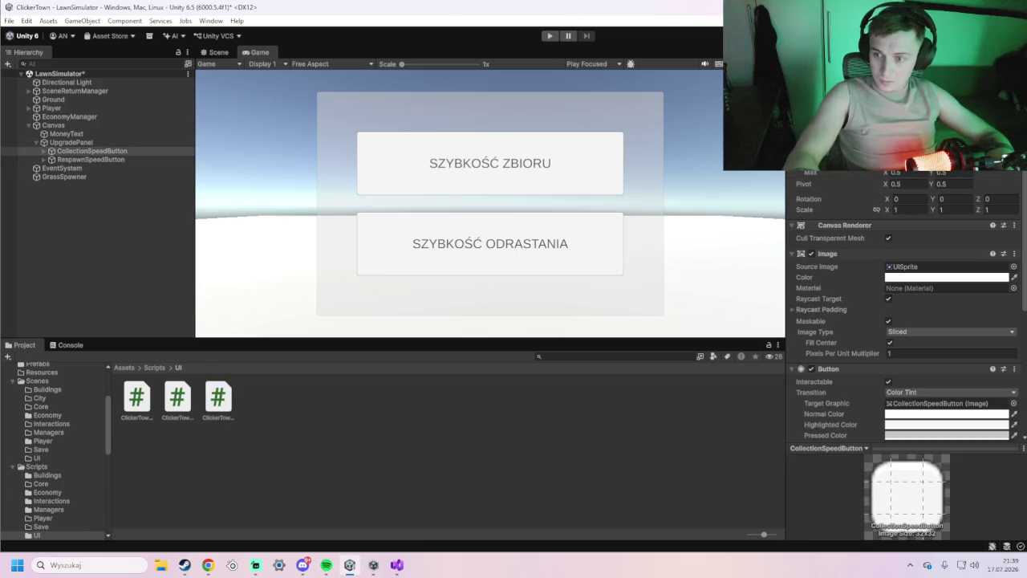
type("100")
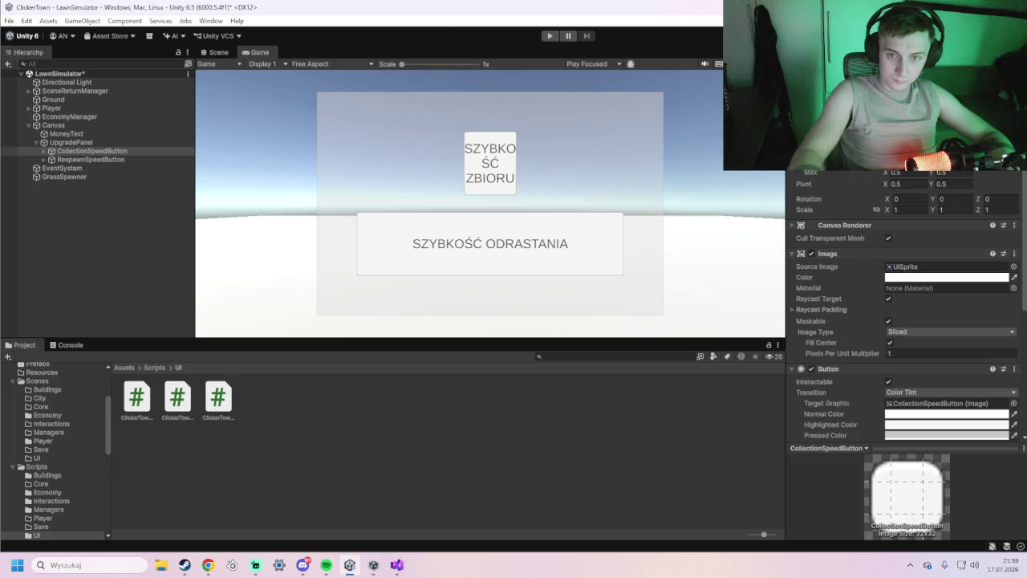
type("100")
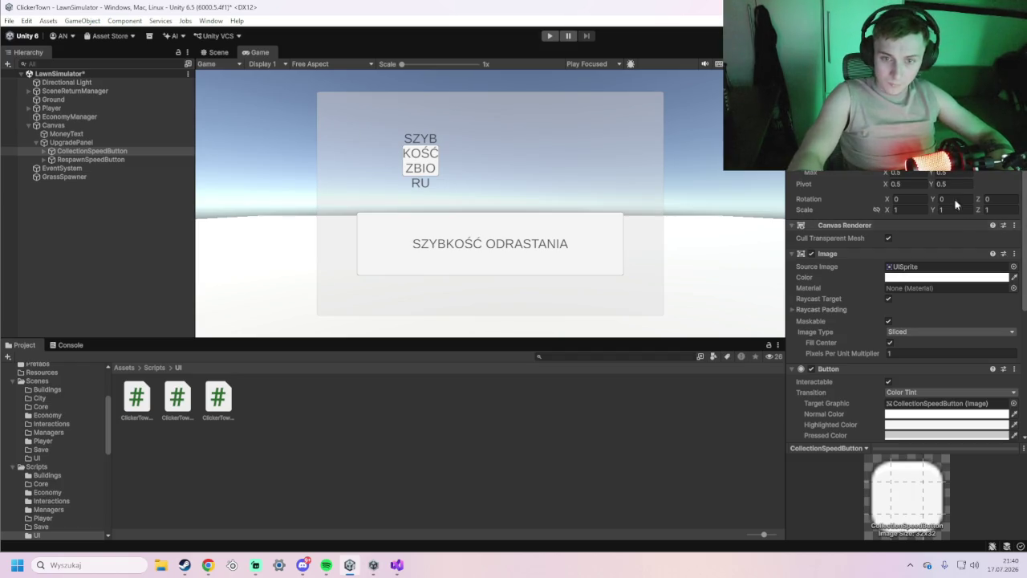
Keep the collection button anchored middle center, then set RespawnSpeedButton's width to 200.
left_click(815, 136)
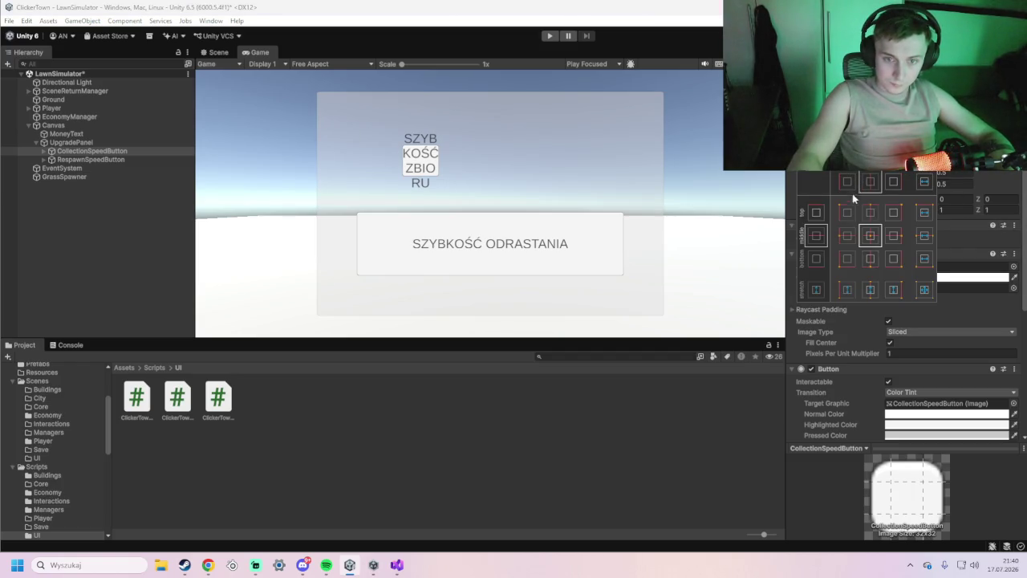
left_click(844, 235)
left_click(871, 235)
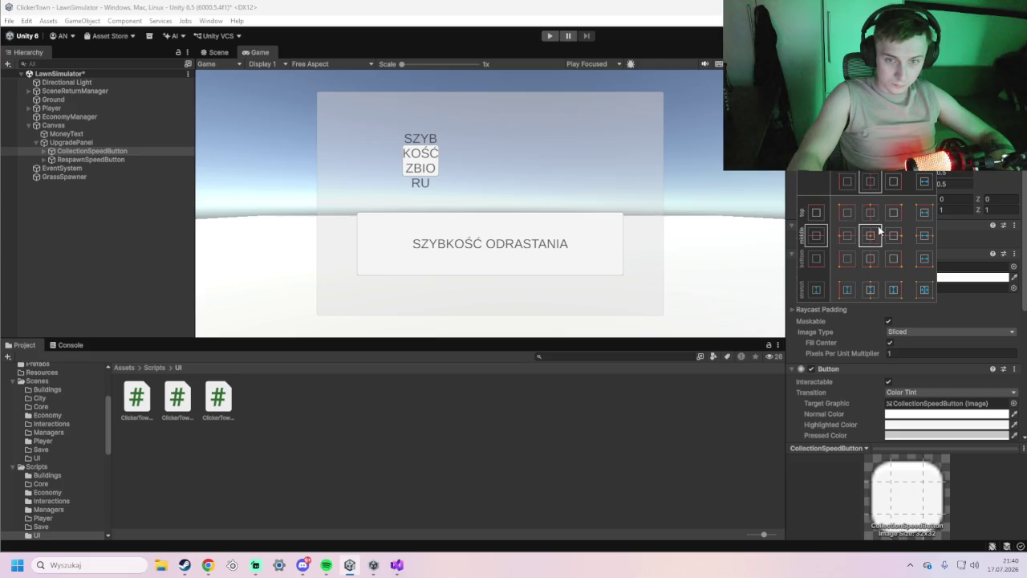
key("Escape")
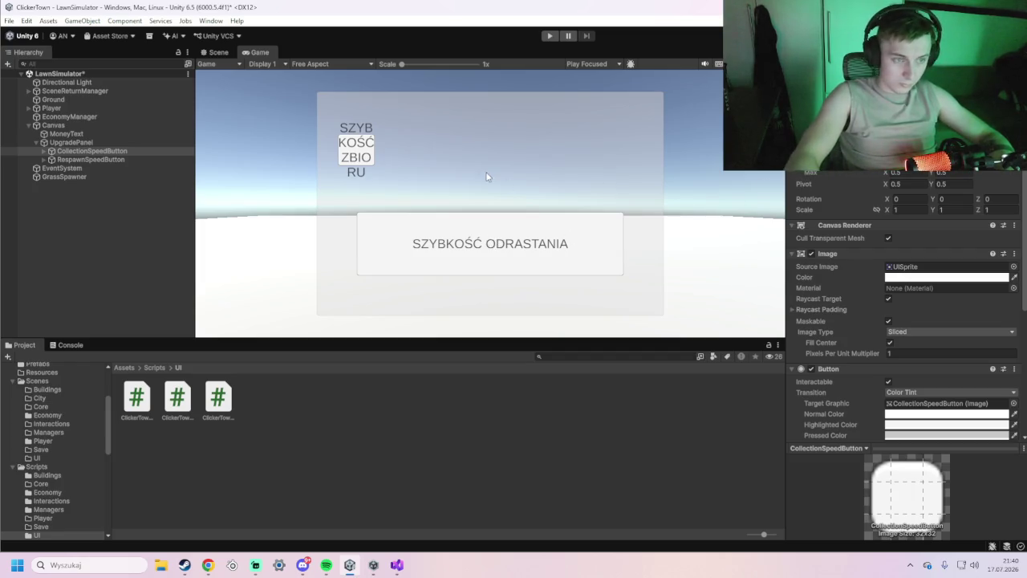
left_click(103, 160)
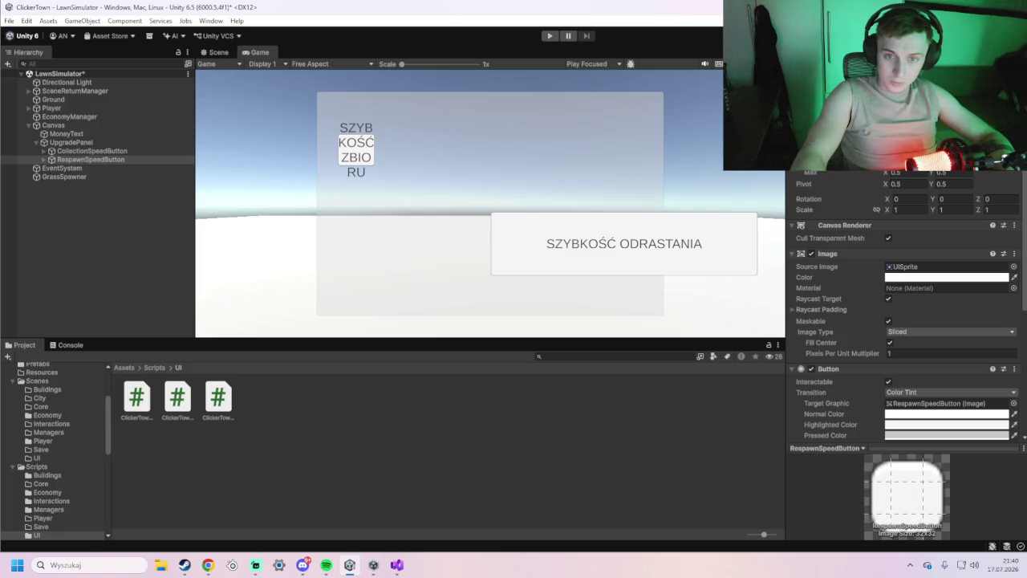
type("200")
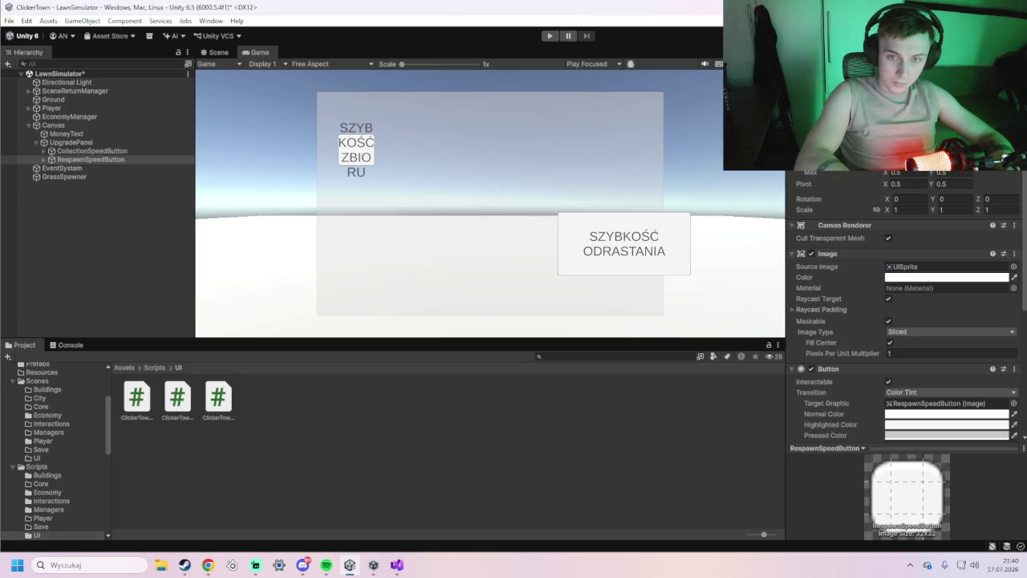
Narrow RespawnSpeedButton to width 50 to match the collection button.
left_click(132, 143)
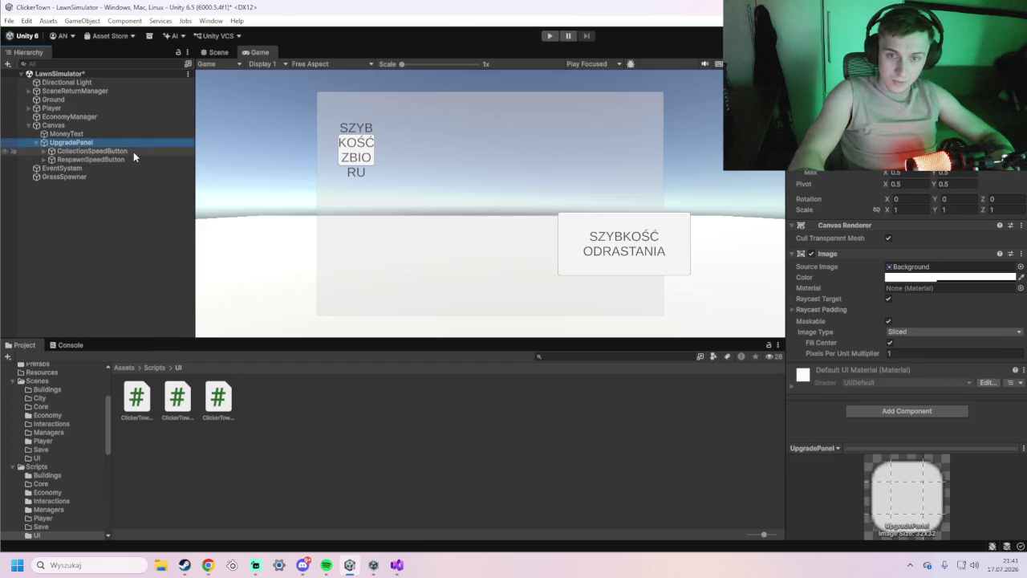
left_click(124, 159)
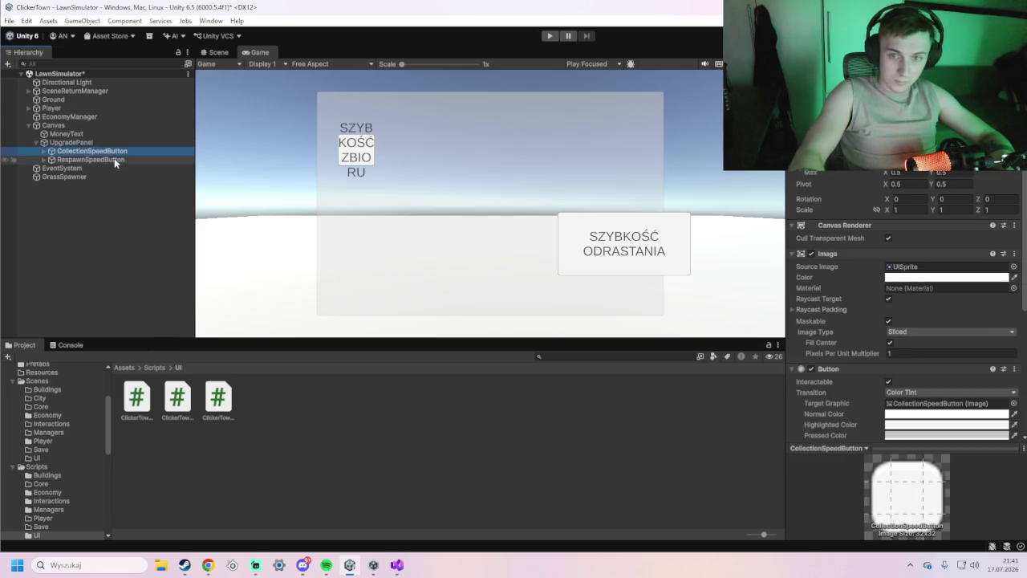
left_click(906, 120)
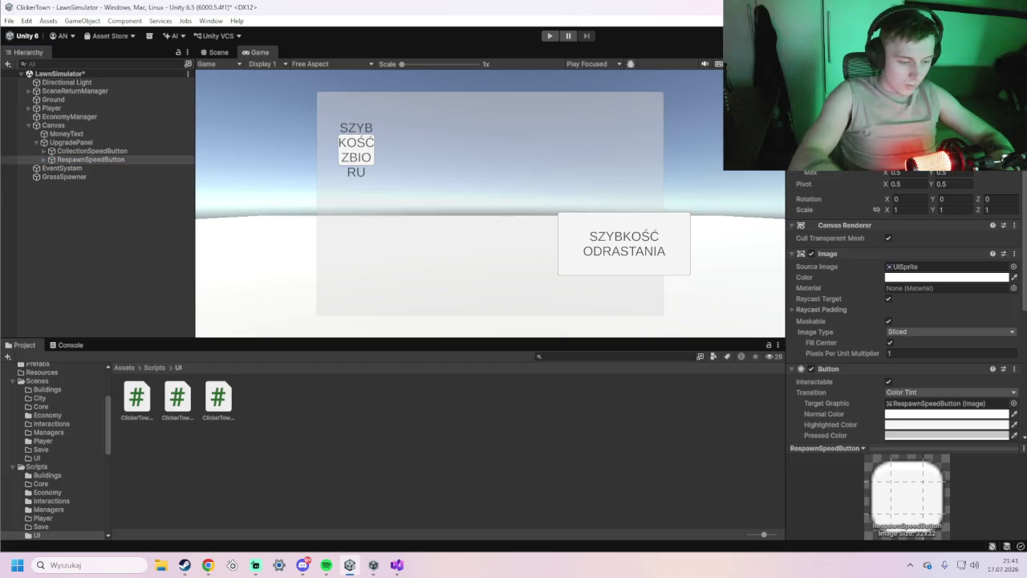
type("50")
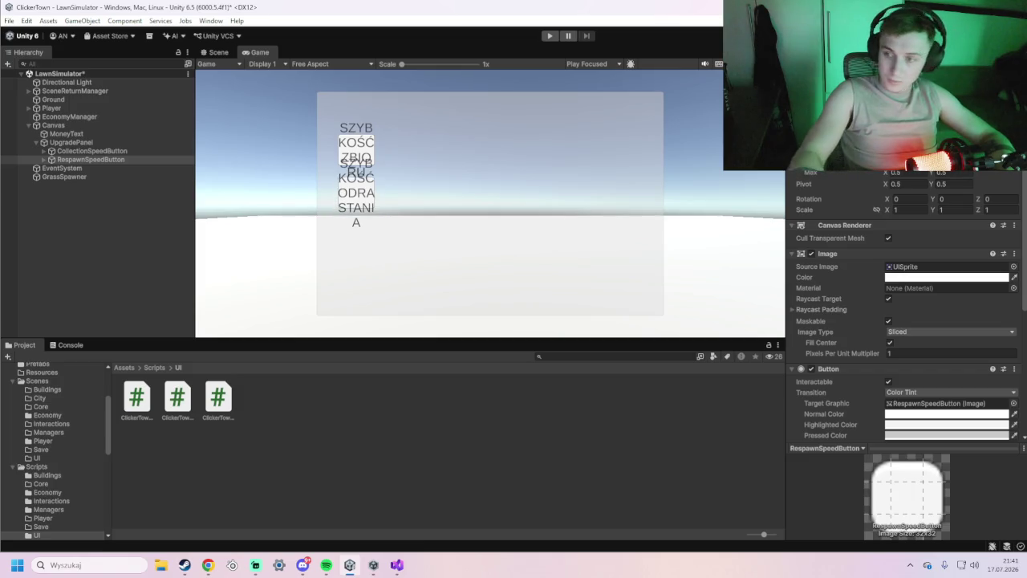
key("super")
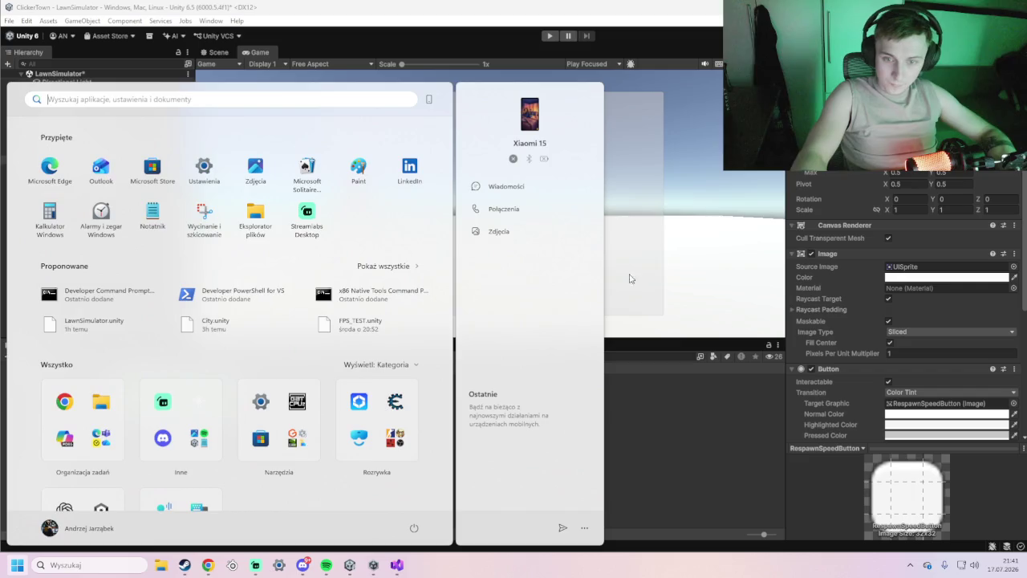
key("super")
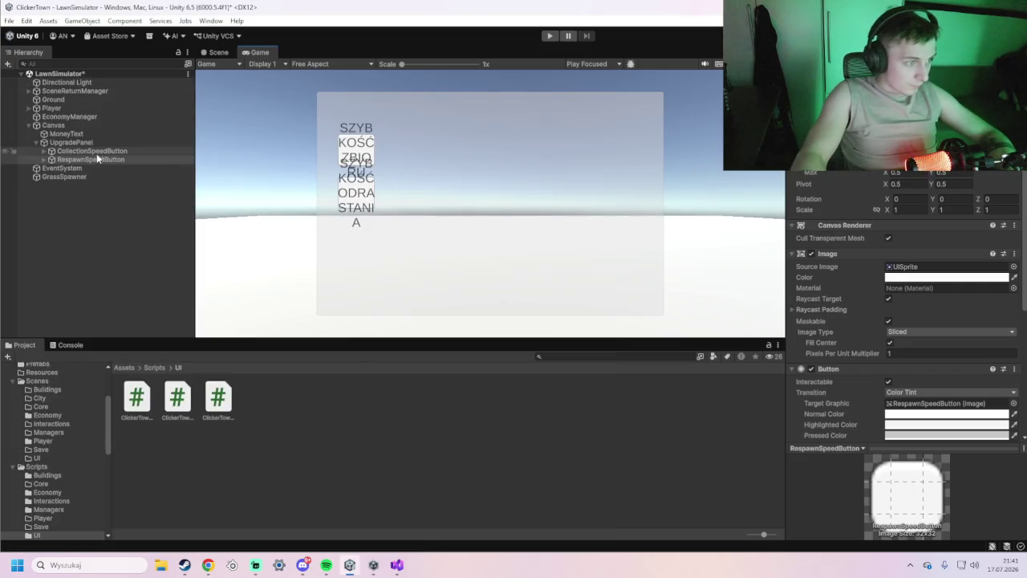
left_click(52, 159)
Set font size 10 on both the SZYBKOŚĆ ODRASTANIA and SZYBKOŚĆ ZBIORU text labels.
left_click(90, 168)
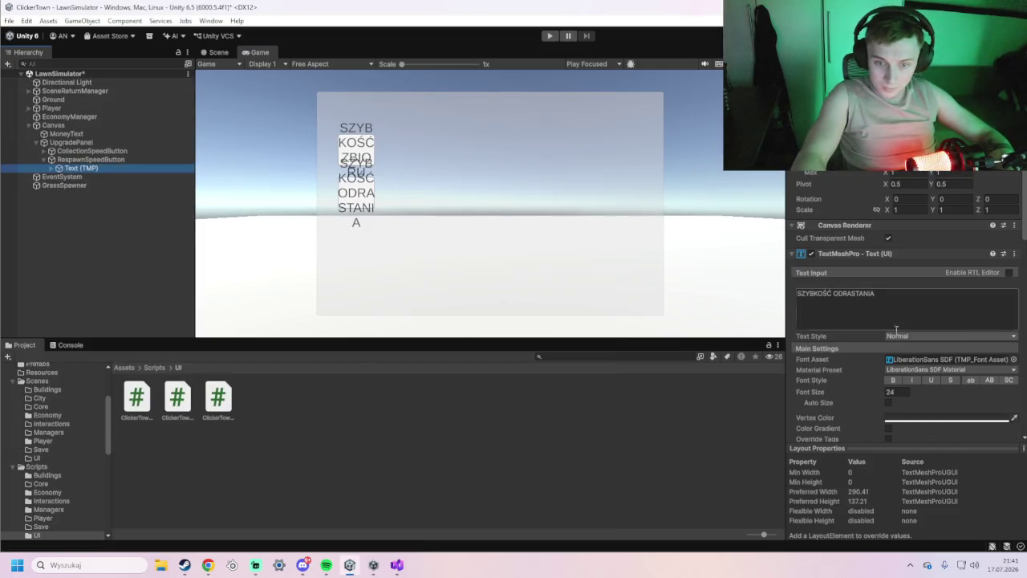
scroll(920, 293, "down", 3)
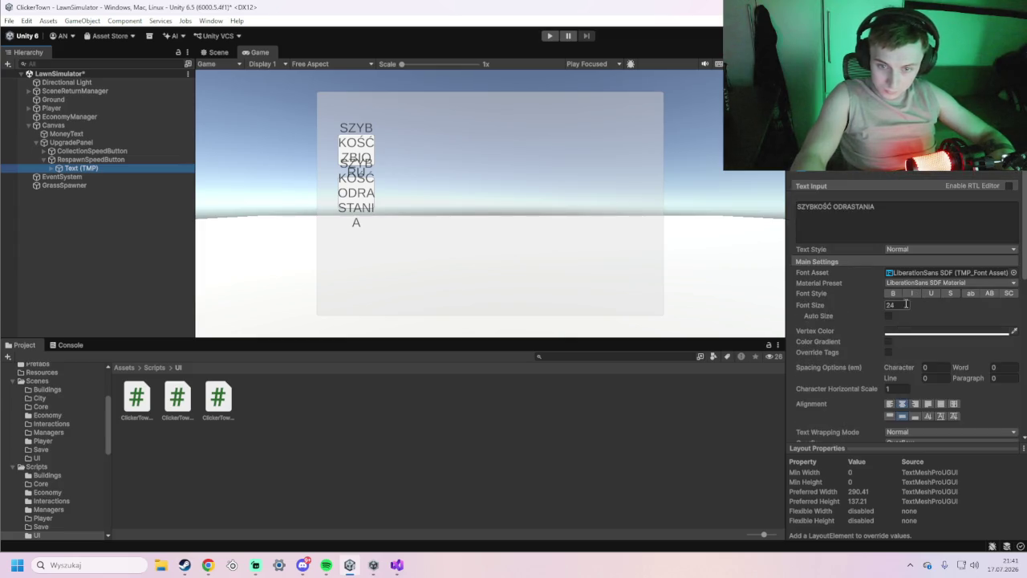
left_click(904, 305)
type("10")
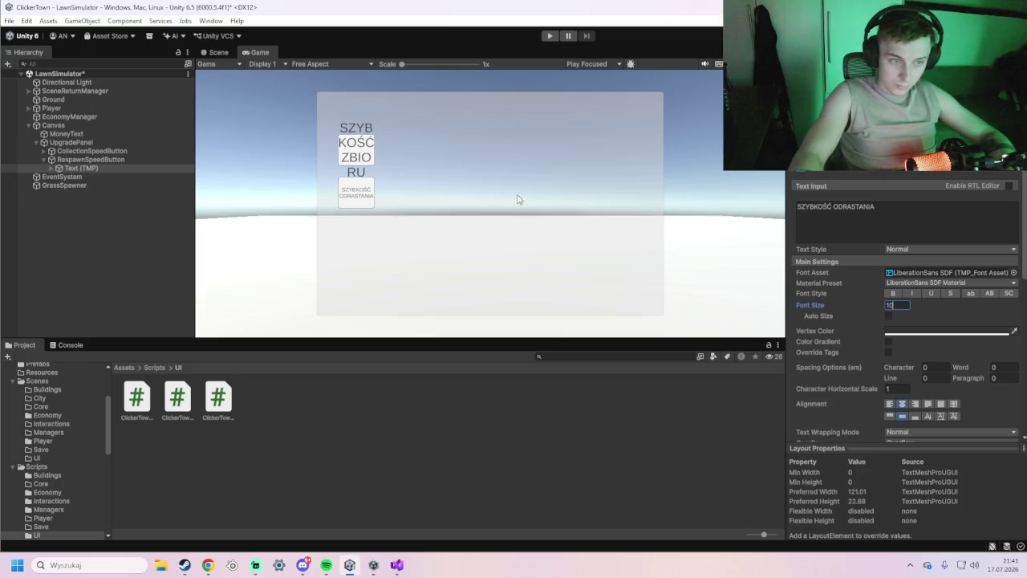
left_click(43, 150)
left_click(81, 160)
left_click(899, 304)
type("10")
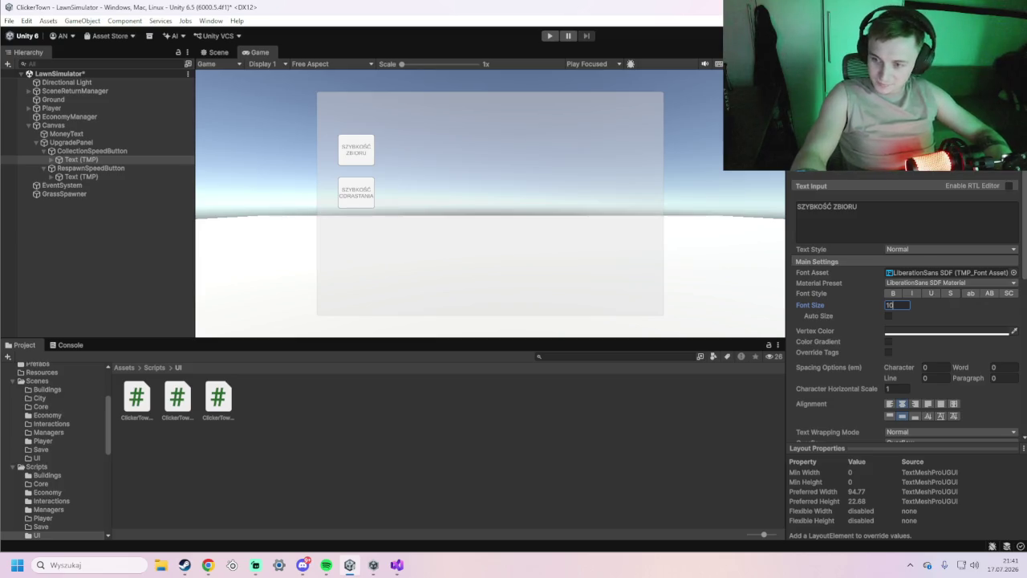
Select CollectionSpeedButton and take a screen capture of the upper-left screen region.
scroll(885, 296, "up", 3)
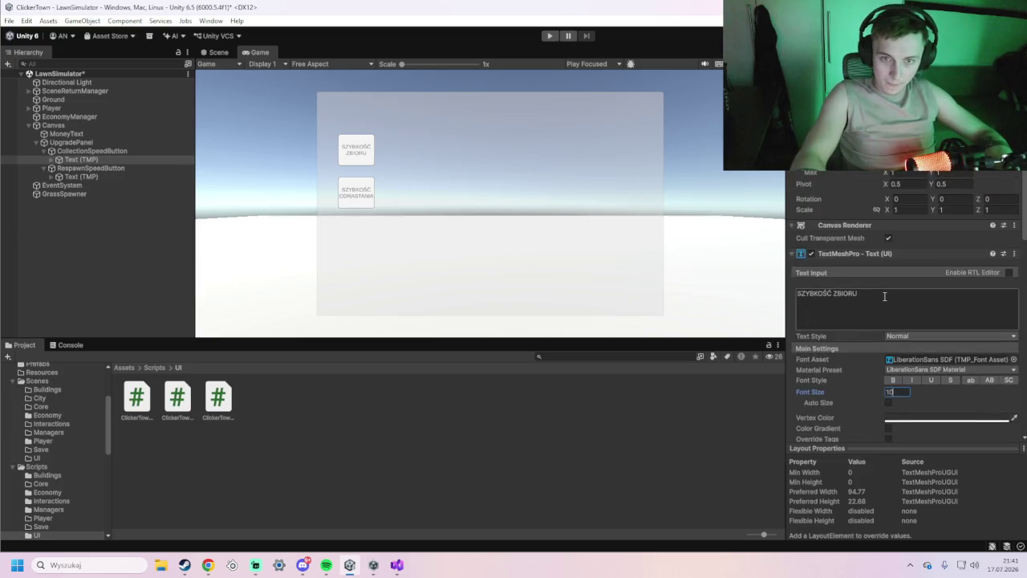
left_click(76, 152)
key("super+shift+s")
left_click_drag(4, 7, 577, 236)
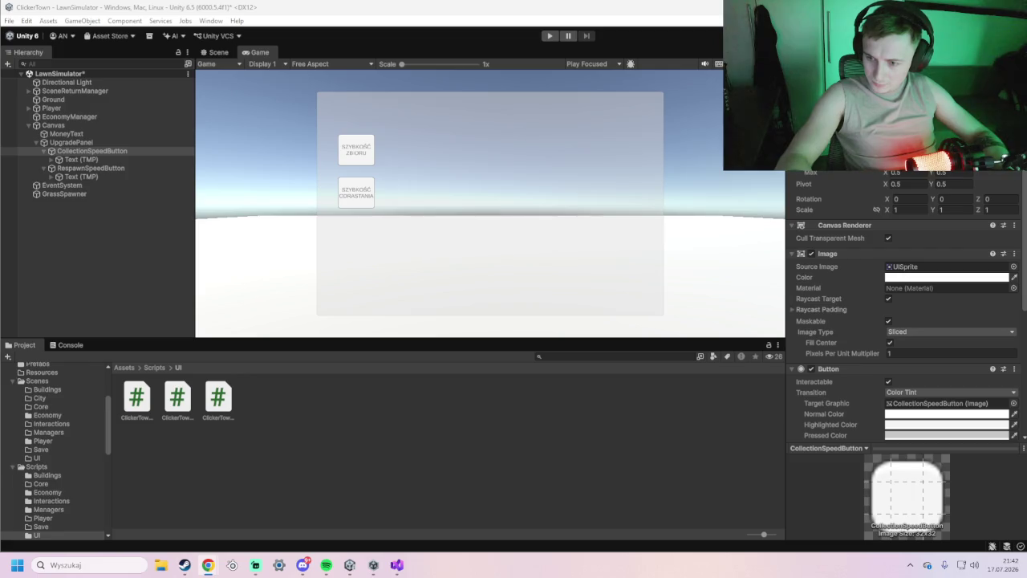
Duplicate RespawnSpeedButton and name the copy GrassValueButton.
left_click(98, 170)
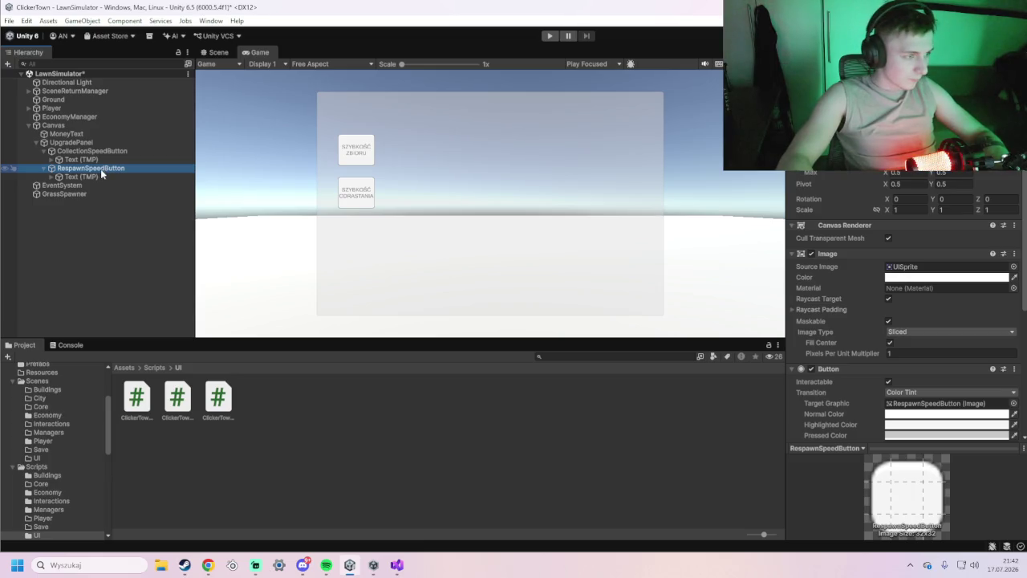
right_click(101, 168)
left_click(151, 154)
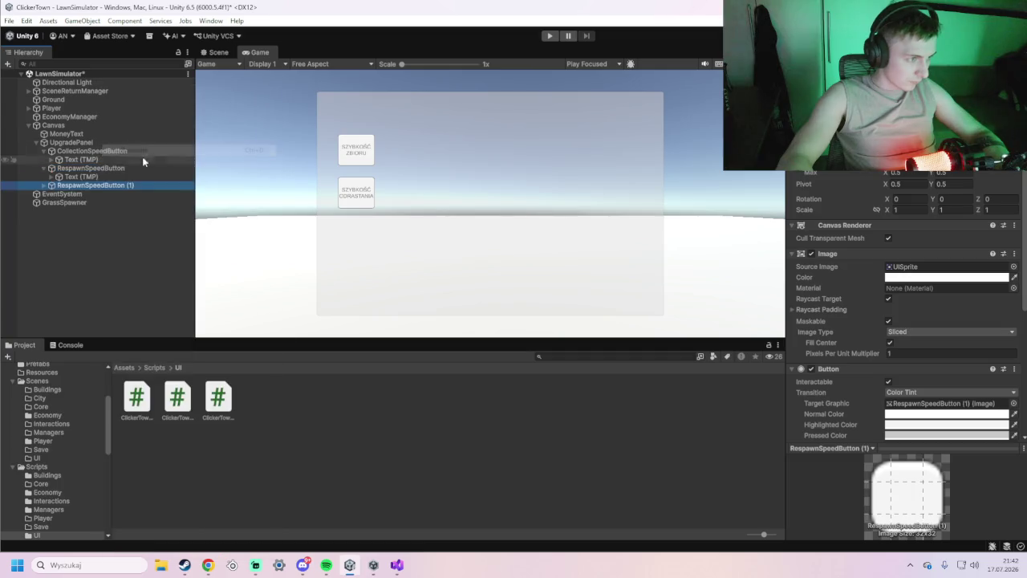
right_click(126, 186)
left_click(164, 138)
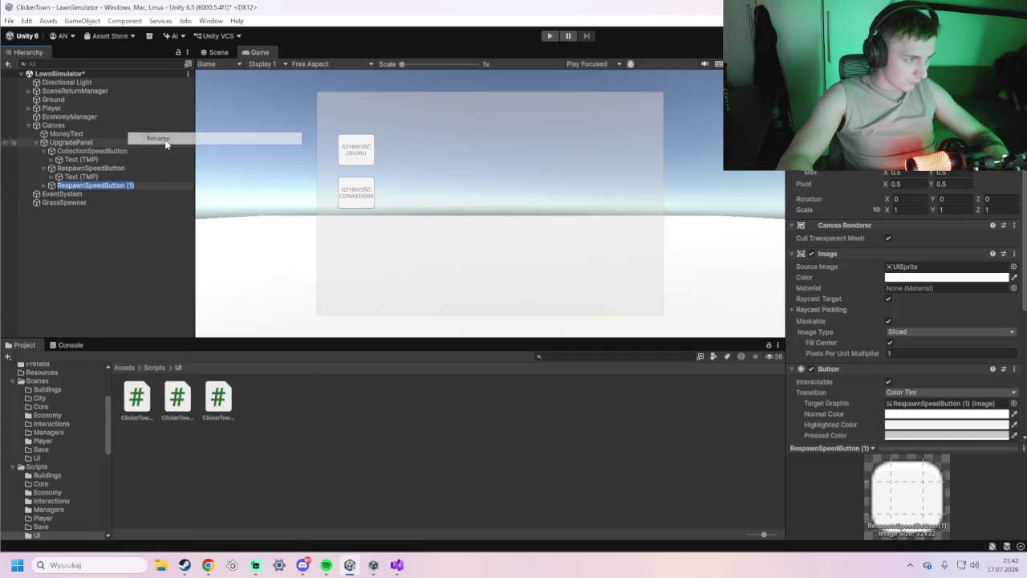
type("GrassValueButton")
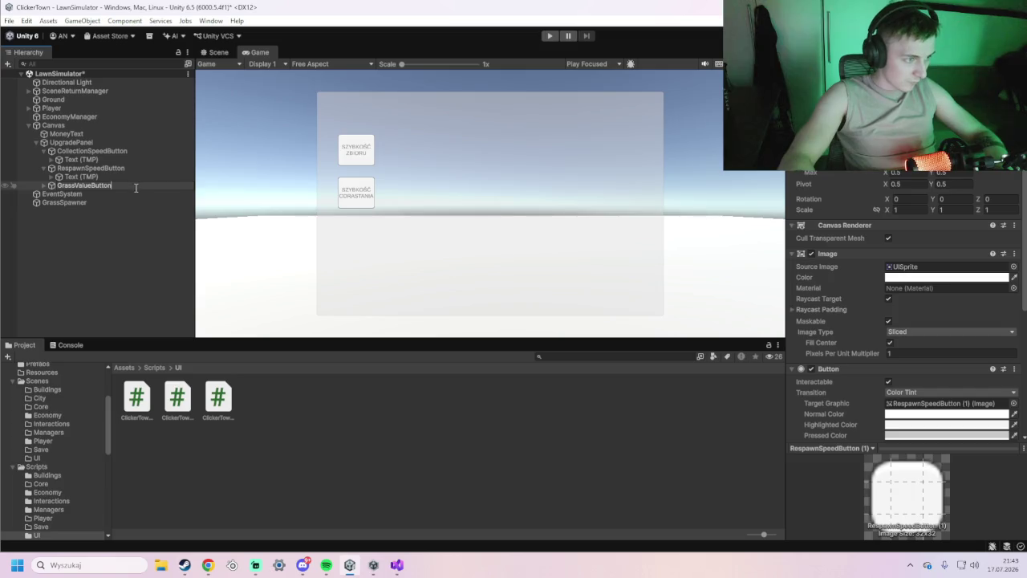
left_click(45, 185)
Inspect GrassValueButton and its label, then try the upgrade buttons in the game view.
left_click(45, 185)
left_click(81, 193)
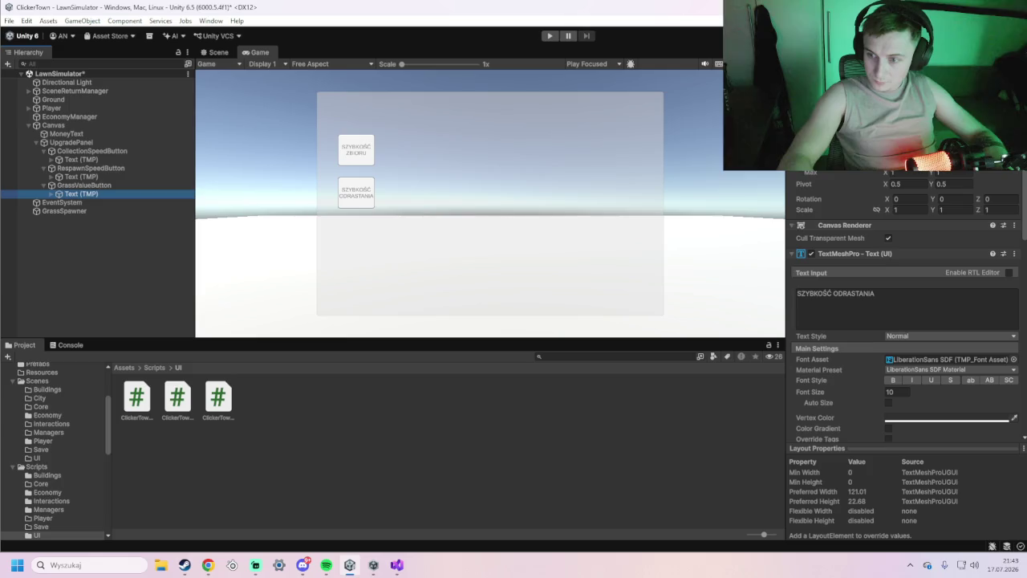
left_click(140, 184)
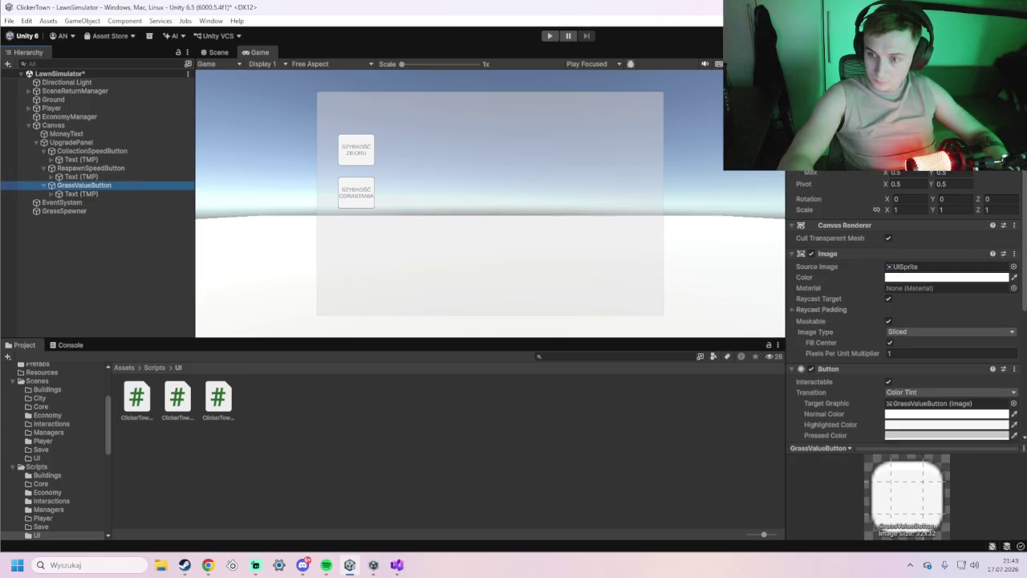
left_click(343, 190)
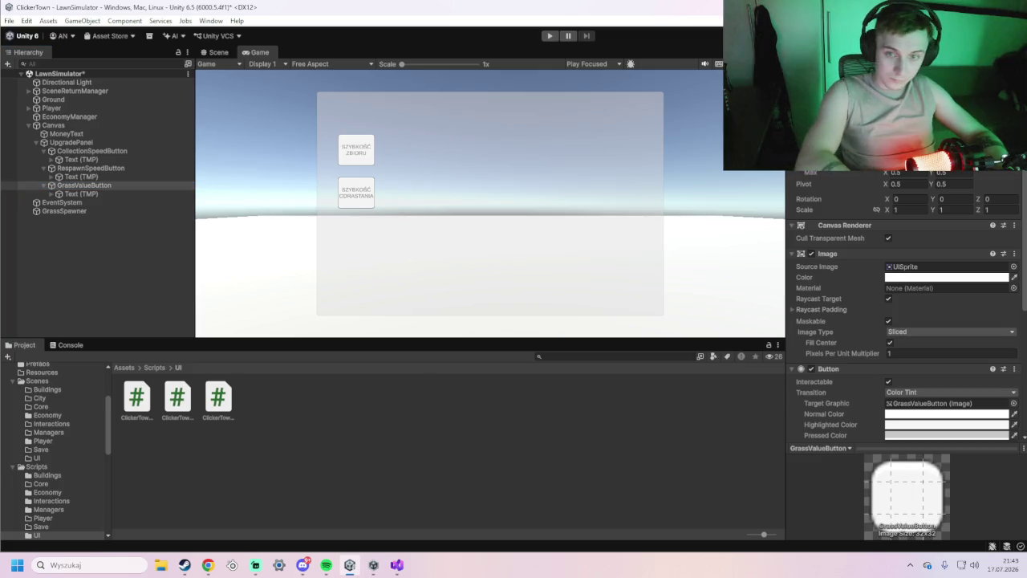
left_click(343, 191)
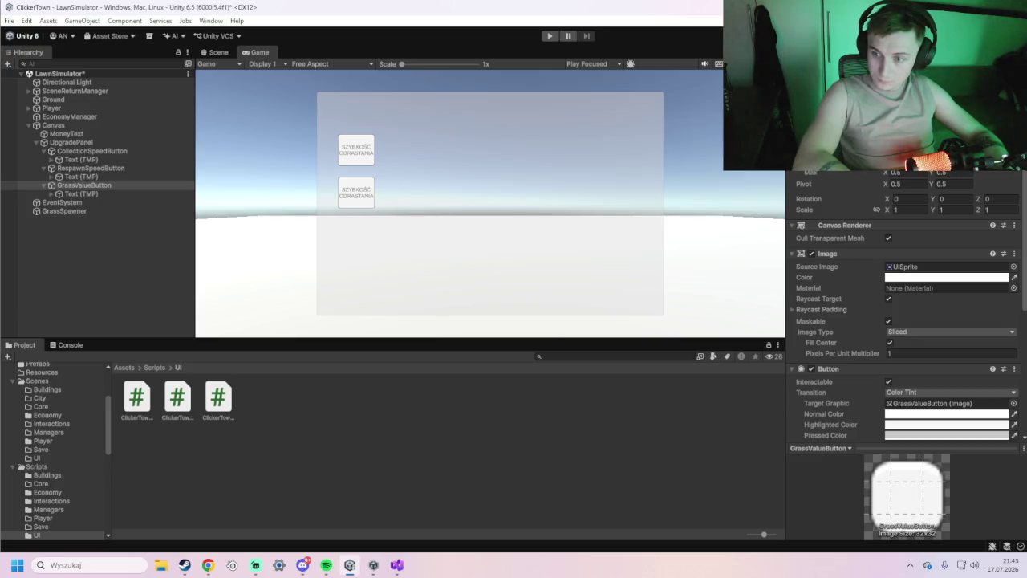
left_click(343, 190)
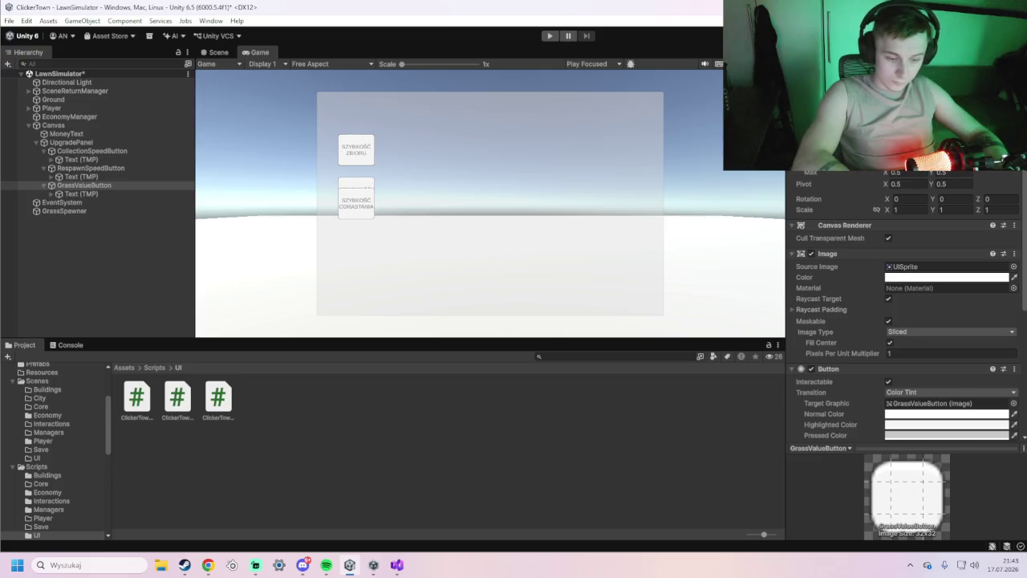
left_click(355, 197)
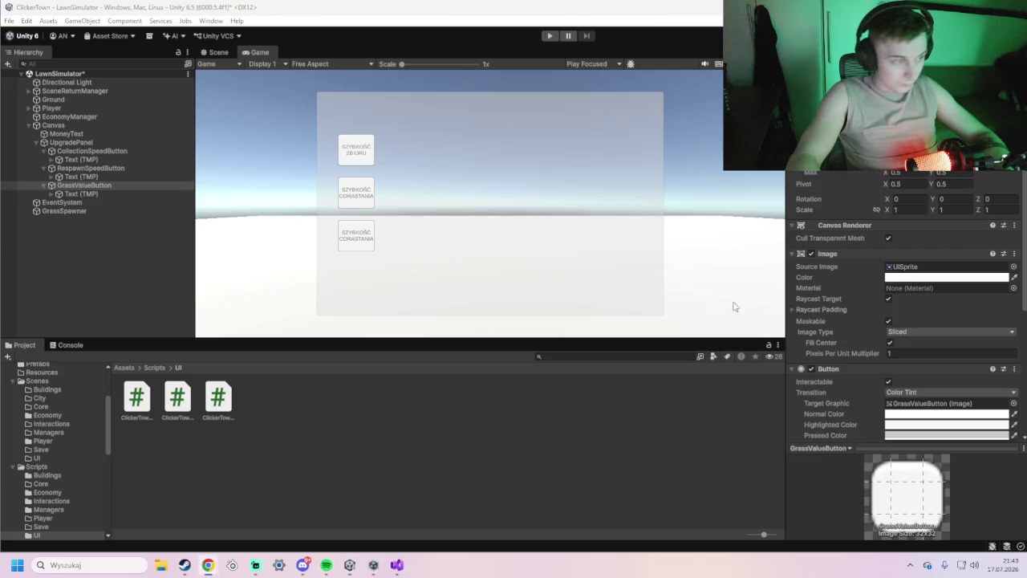
Replace GrassValueButton's label text with the pasted WARTOŚĆ TRAWY.
left_click(88, 195)
key("ctrl+a")
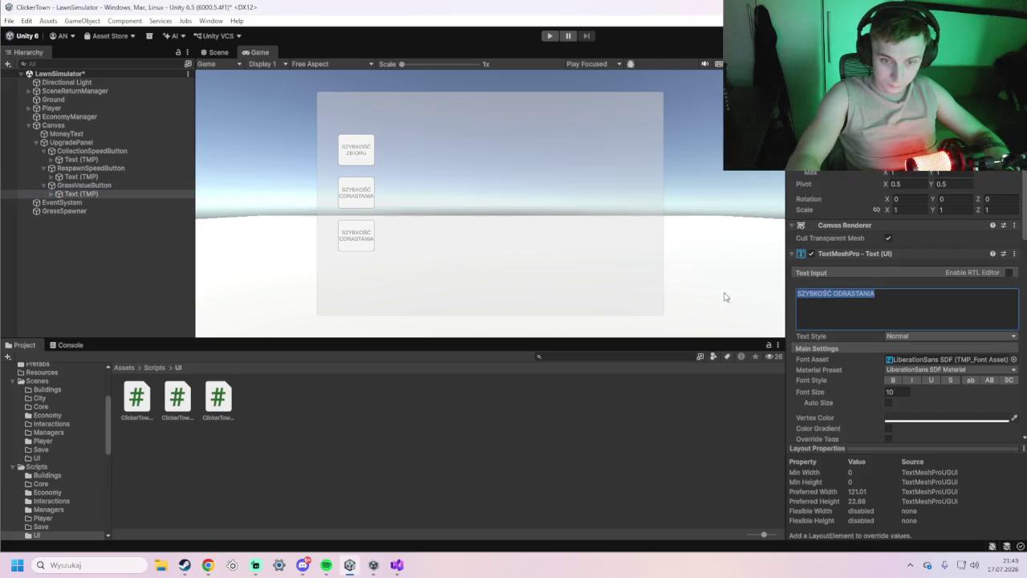
type("WARTOŚĆ TRAWY")
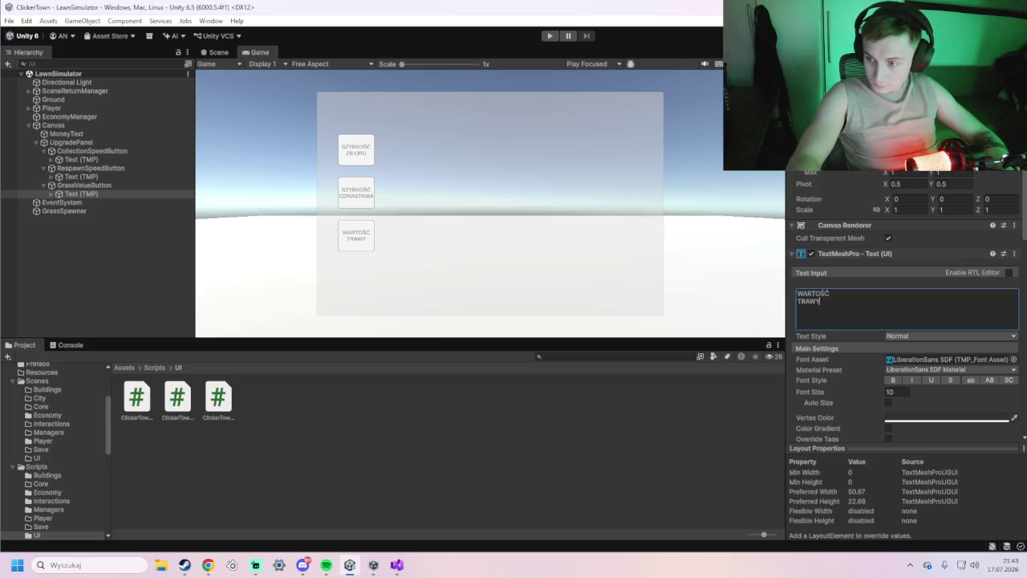
key("alt+Tab")
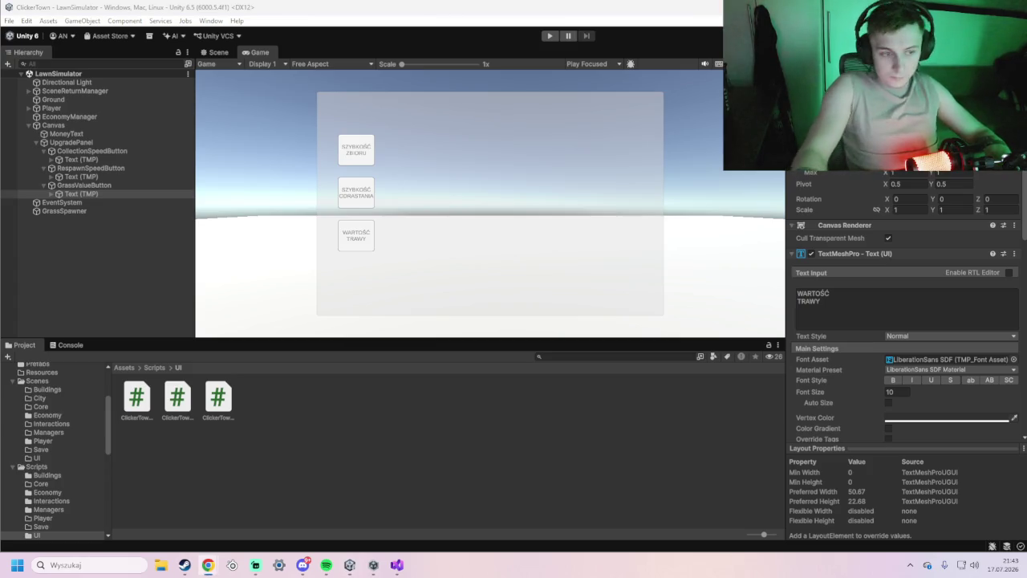
left_click(82, 185)
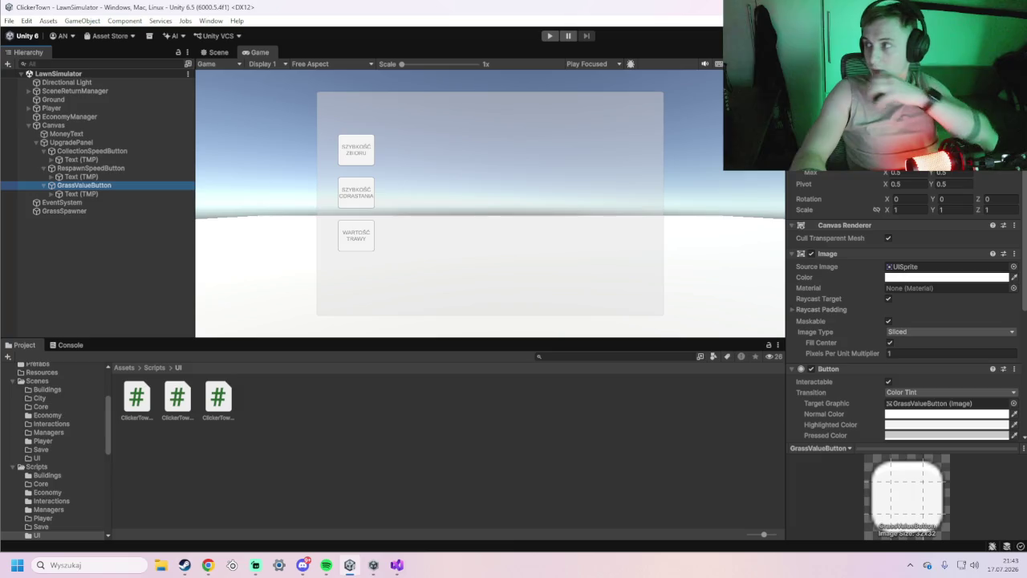
key("alt+Tab")
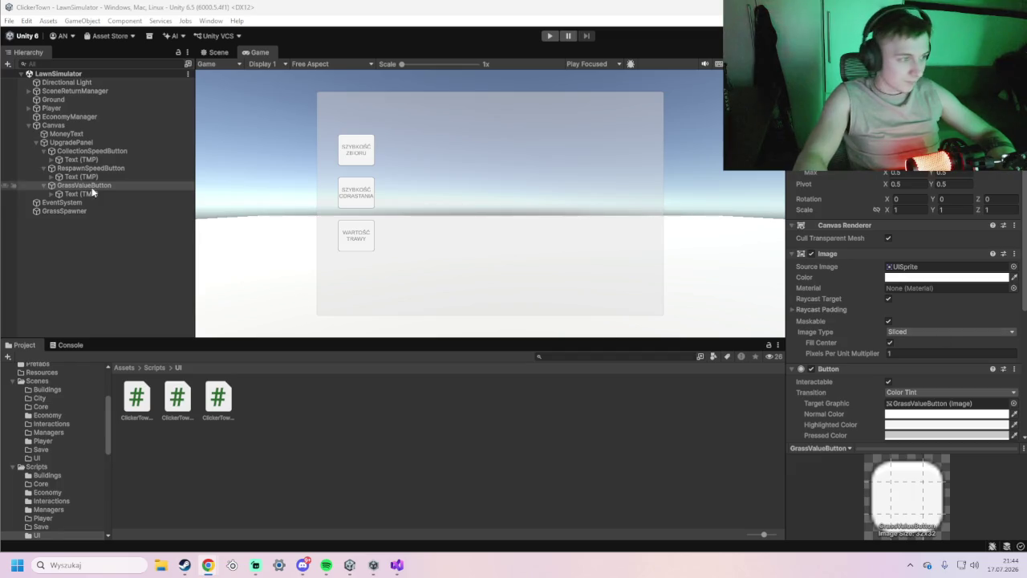
Add a new UI Panel under the Canvas.
right_click(72, 126)
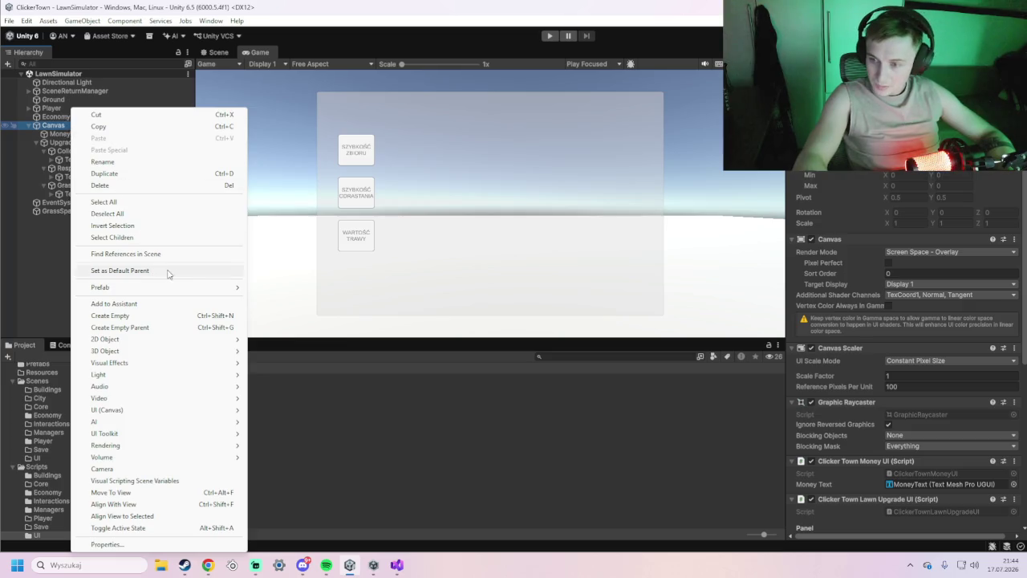
mouse_move(135, 411)
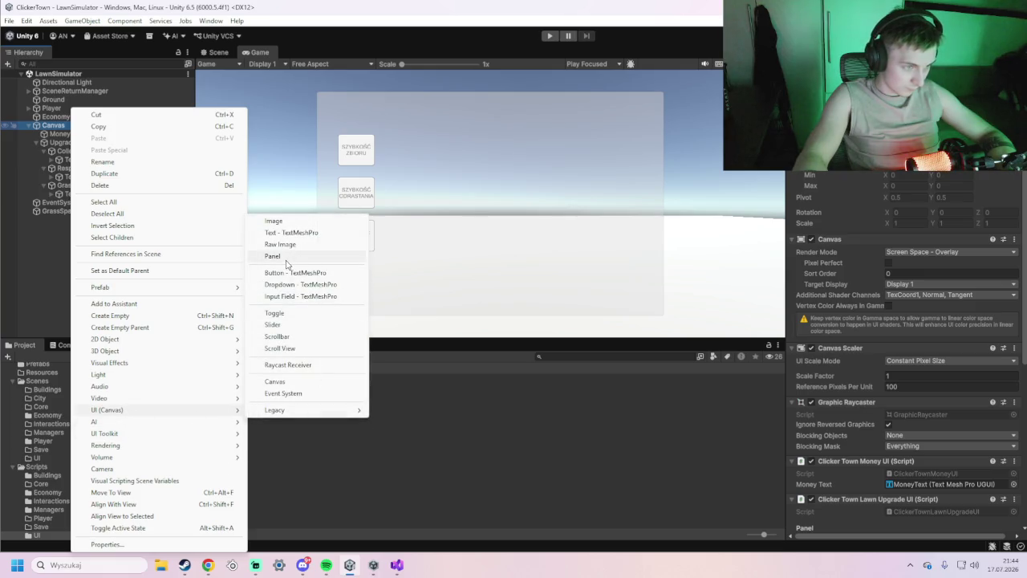
left_click(287, 257)
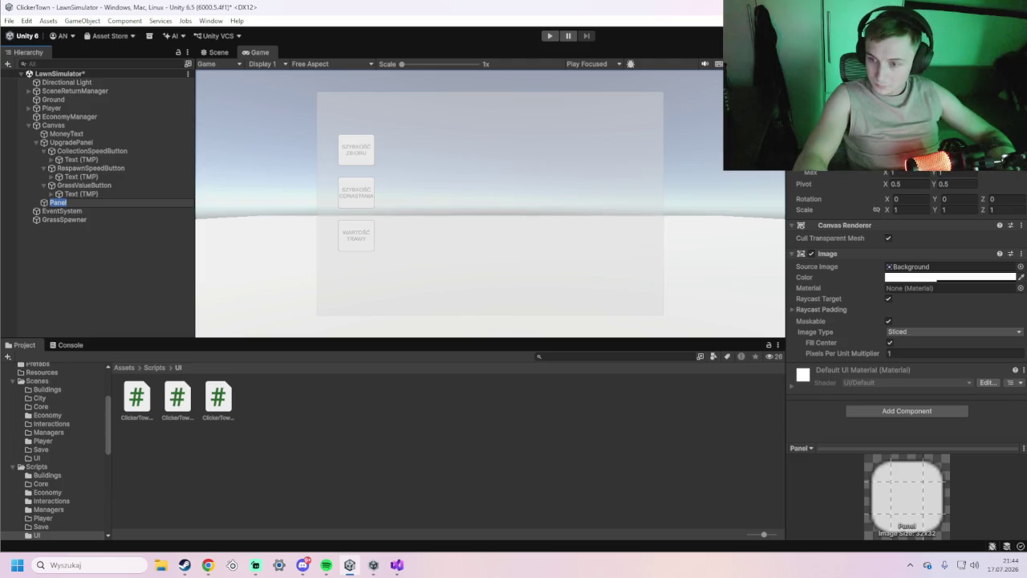
key("alt+Tab")
Rename the panel to UpgradeTooltip and give it a middle-center anchor preset.
right_click(161, 203)
left_click(201, 139)
type("UpgradeTooltip")
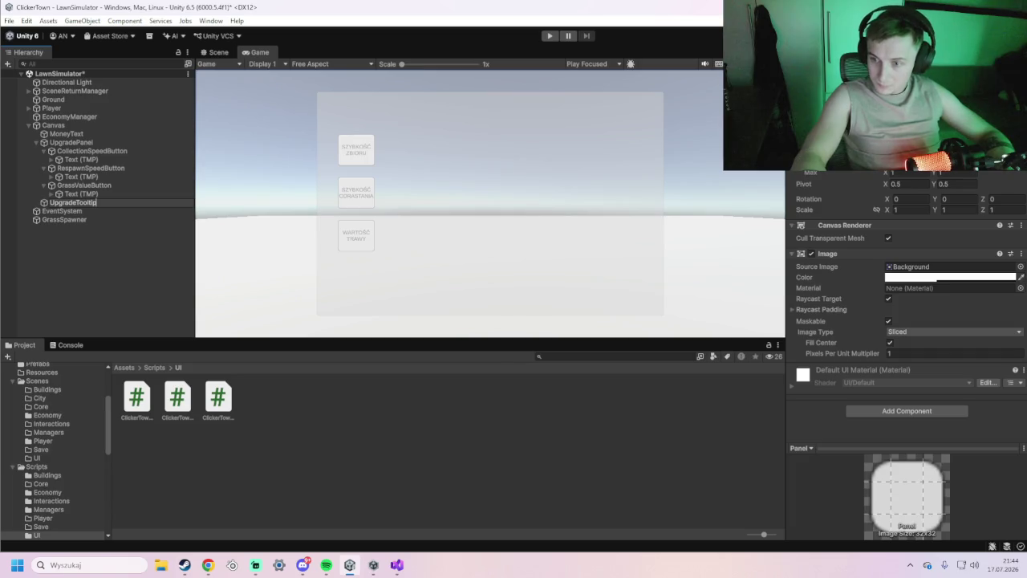
left_click(137, 249)
left_click(118, 203)
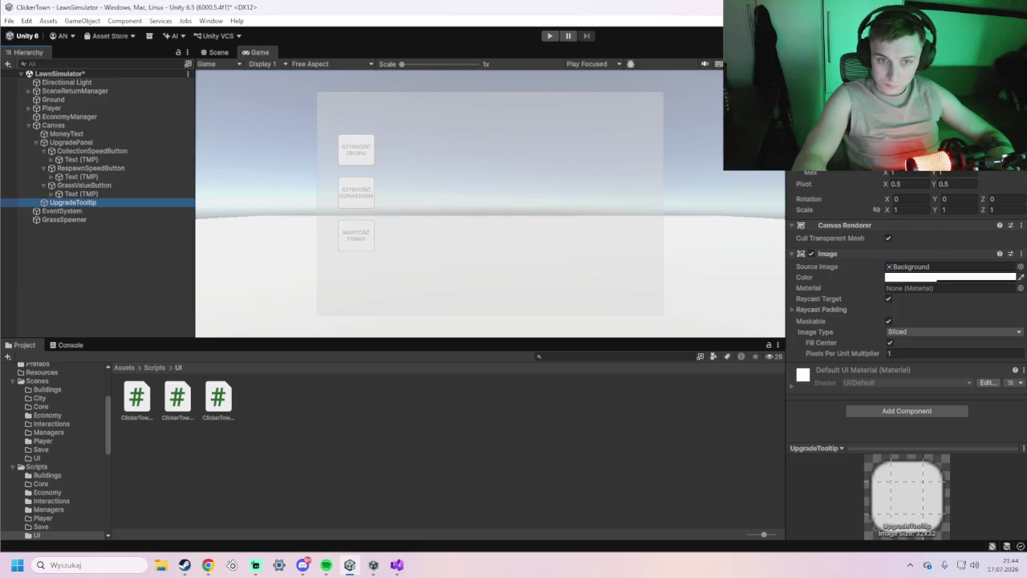
left_click(812, 128)
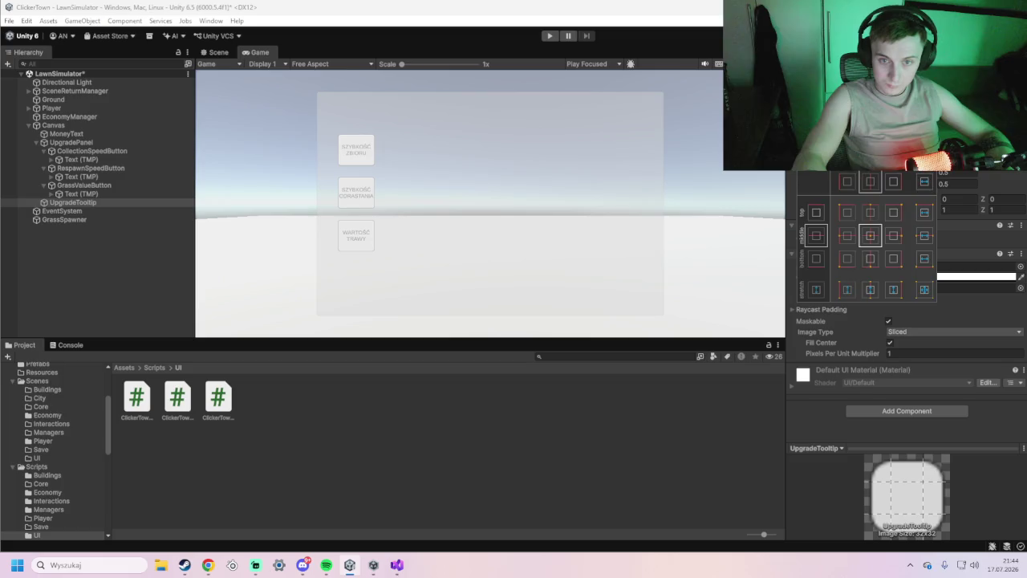
left_click(870, 235)
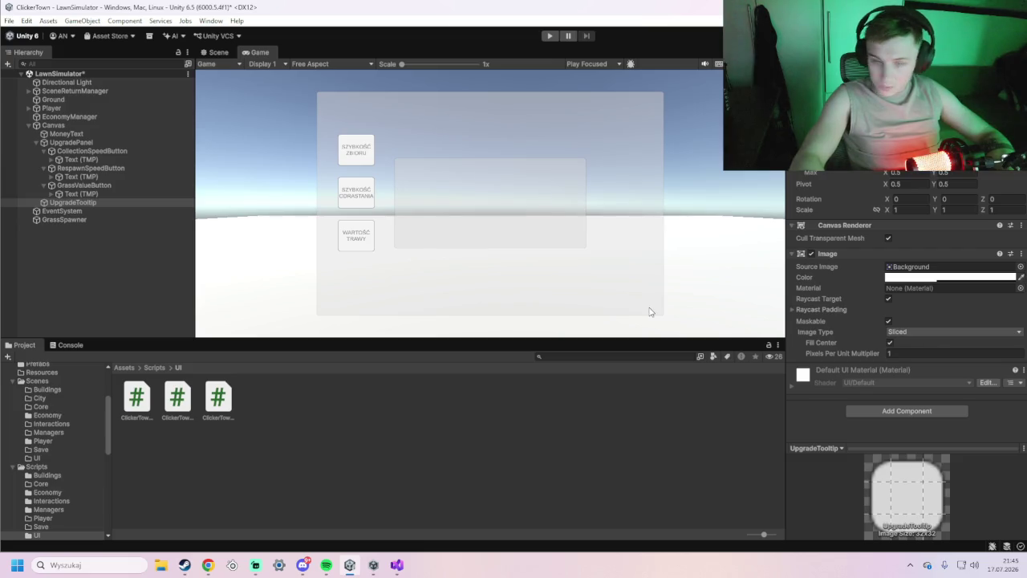
right_click(76, 205)
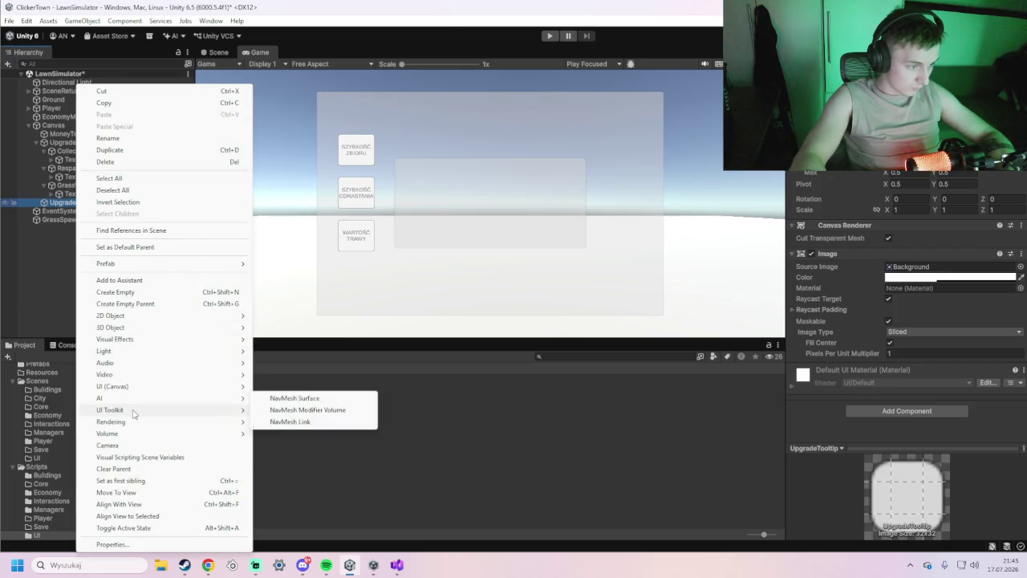
Add a TextMeshPro text under UpgradeTooltip reading OPIS ULEPSZENIA, Poziom: 0, Koszt: $10.
mouse_move(132, 410)
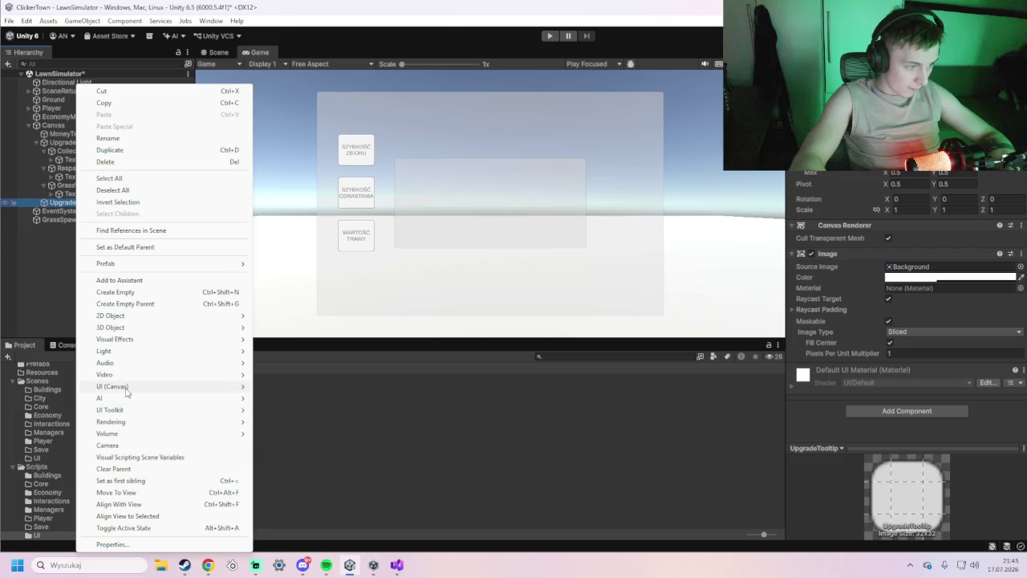
mouse_move(148, 387)
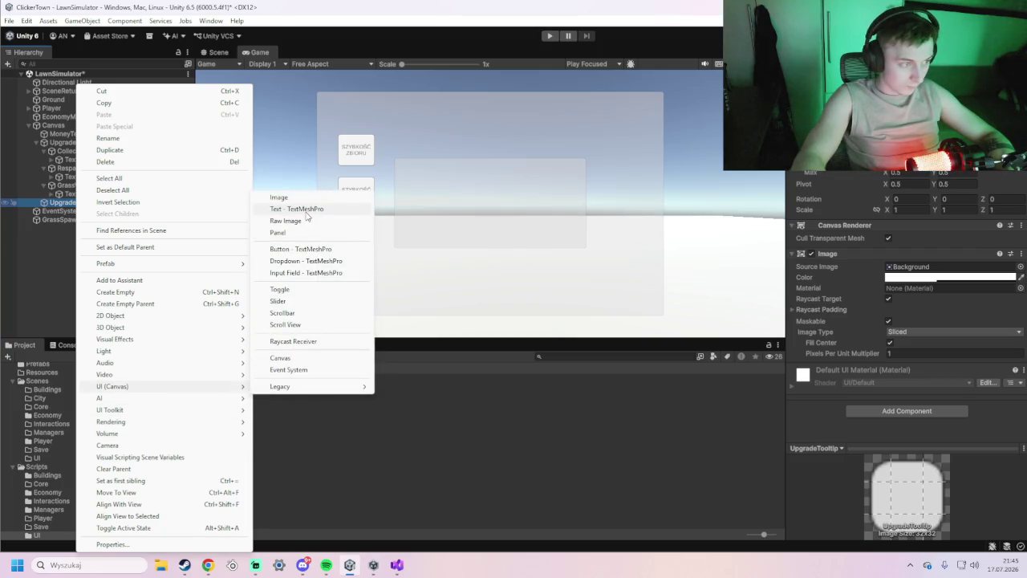
left_click(305, 211)
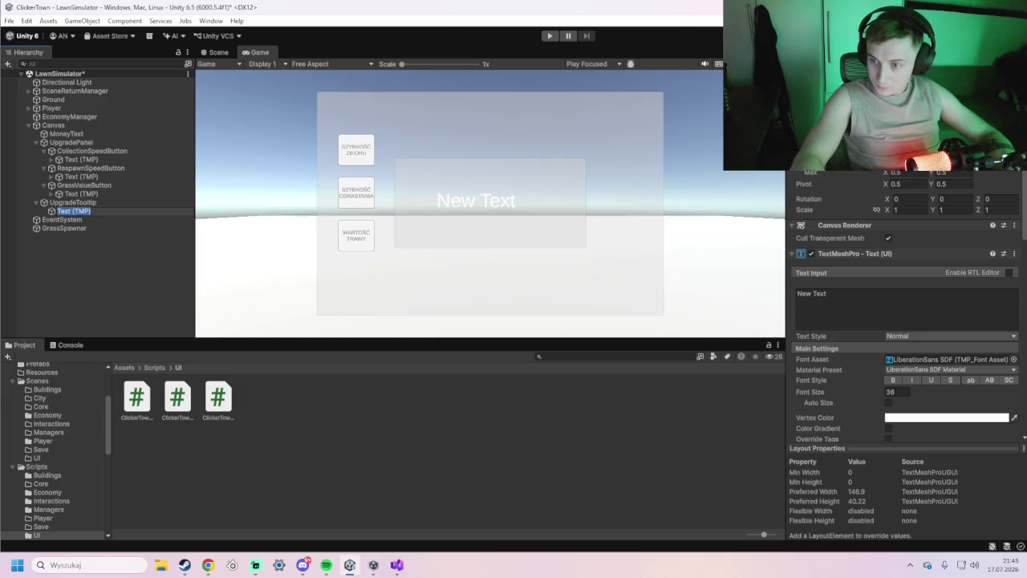
key("alt+Tab")
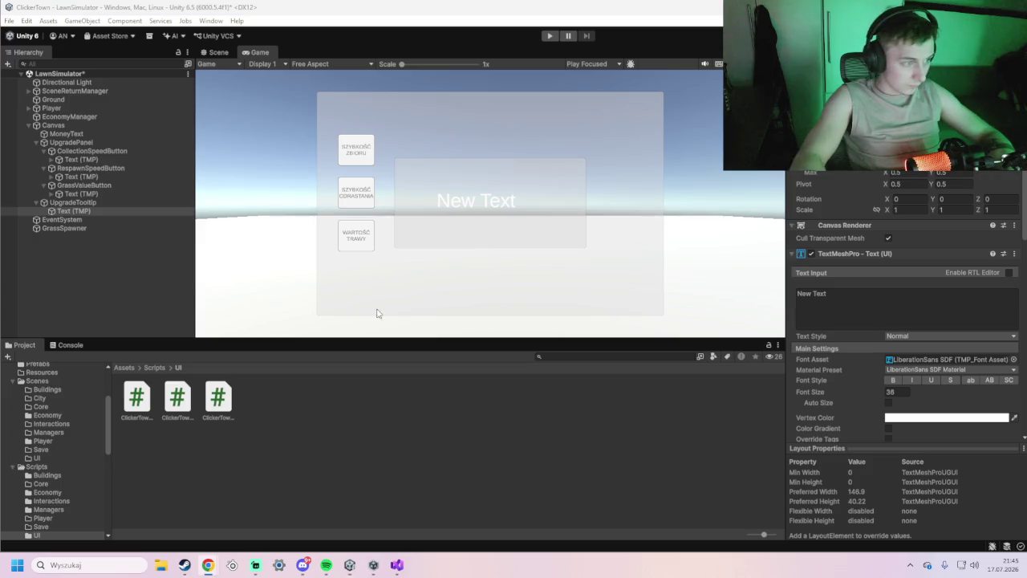
left_click(875, 309)
type("TooltipText")
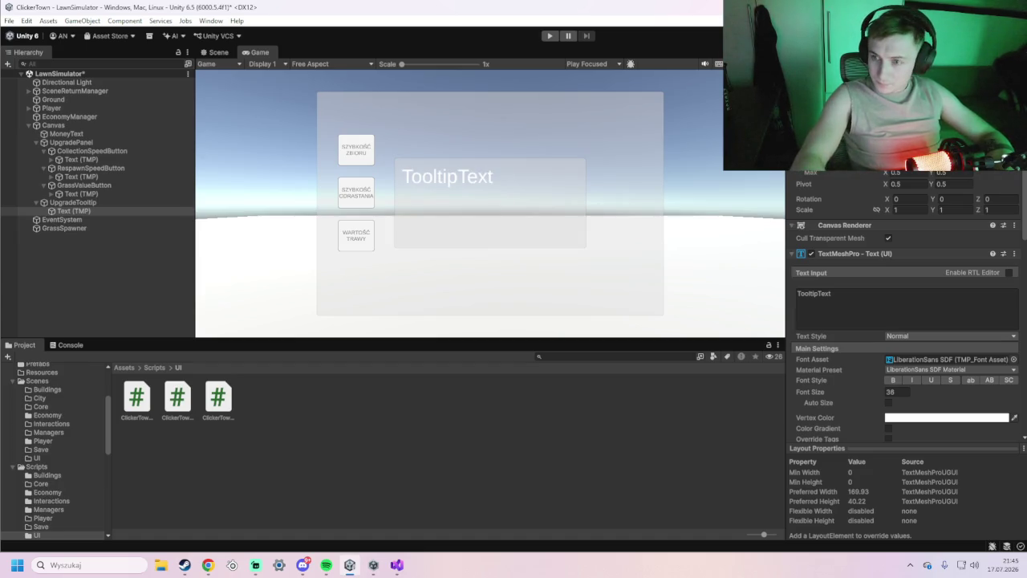
key("alt+Tab")
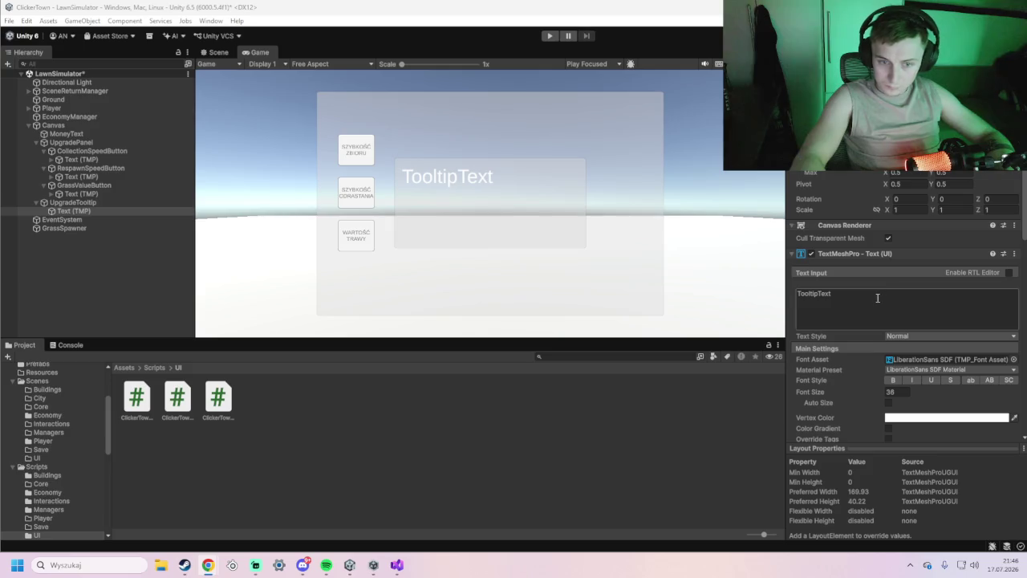
left_click(876, 300)
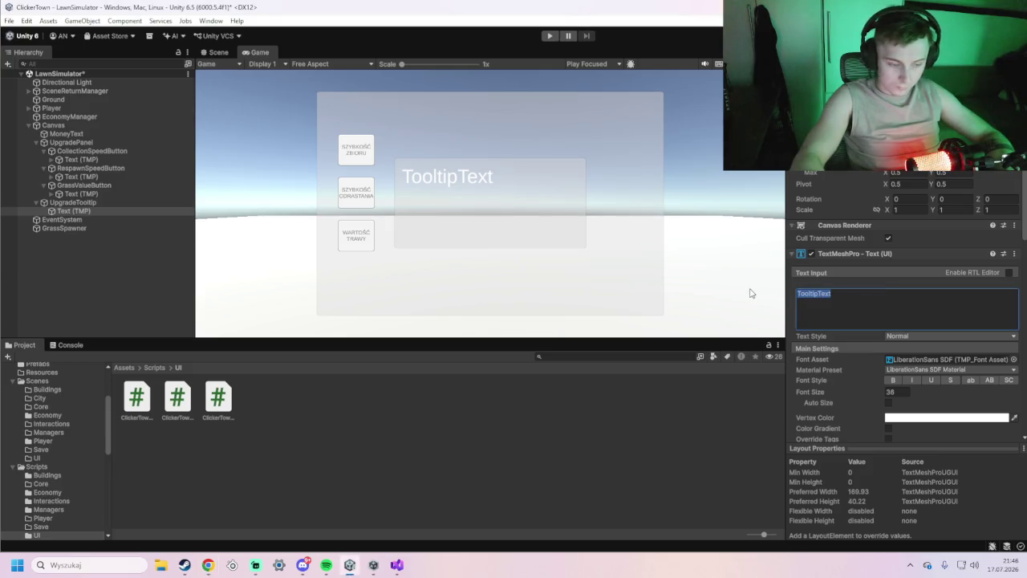
type("OPIS ULEPSZENIA Poziom: 0 Koszt: $10")
right_click(102, 210)
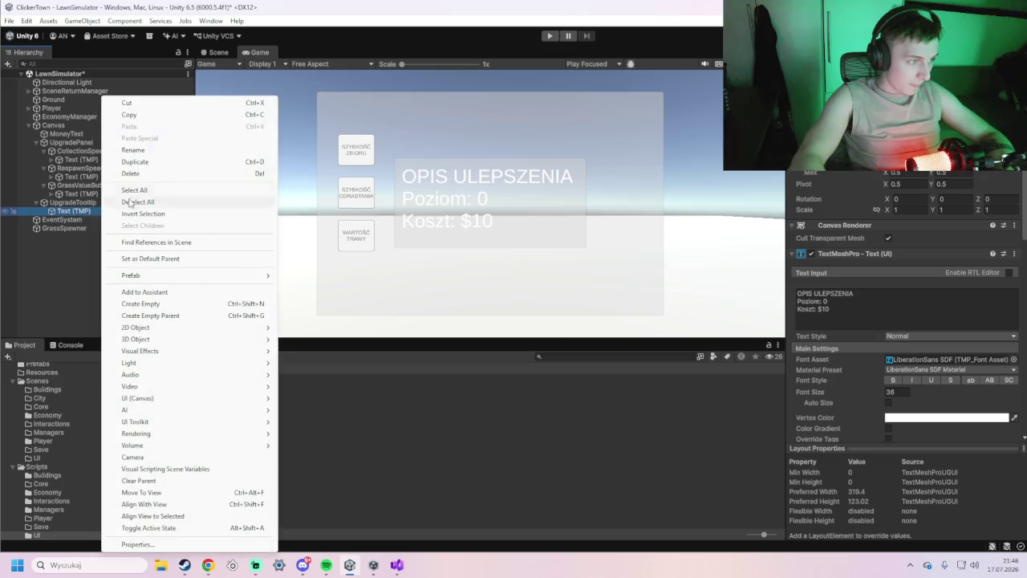
Rename the Text (TMP) object to TooltipText.
left_click(148, 151)
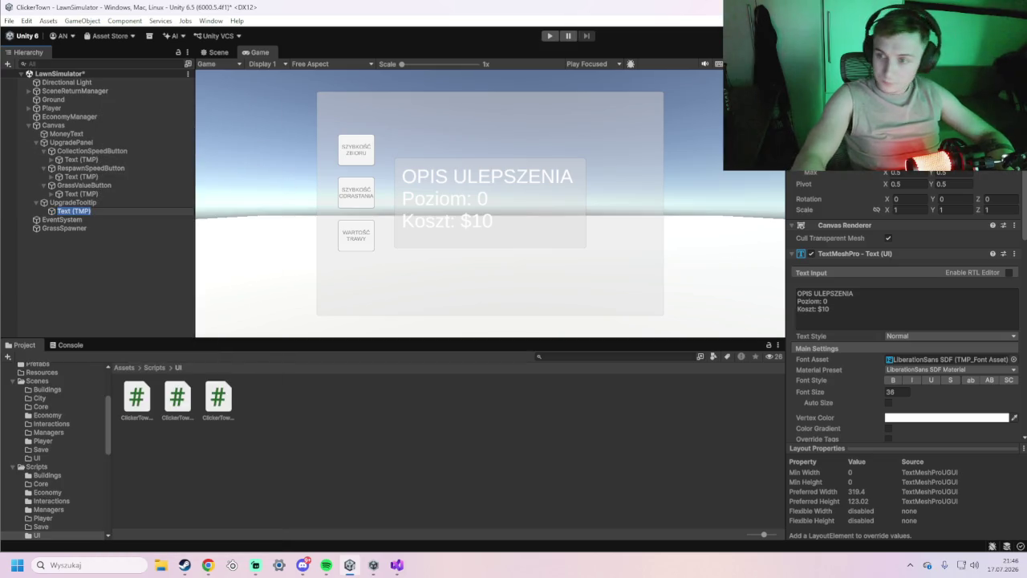
right_click(73, 211)
left_click(109, 150)
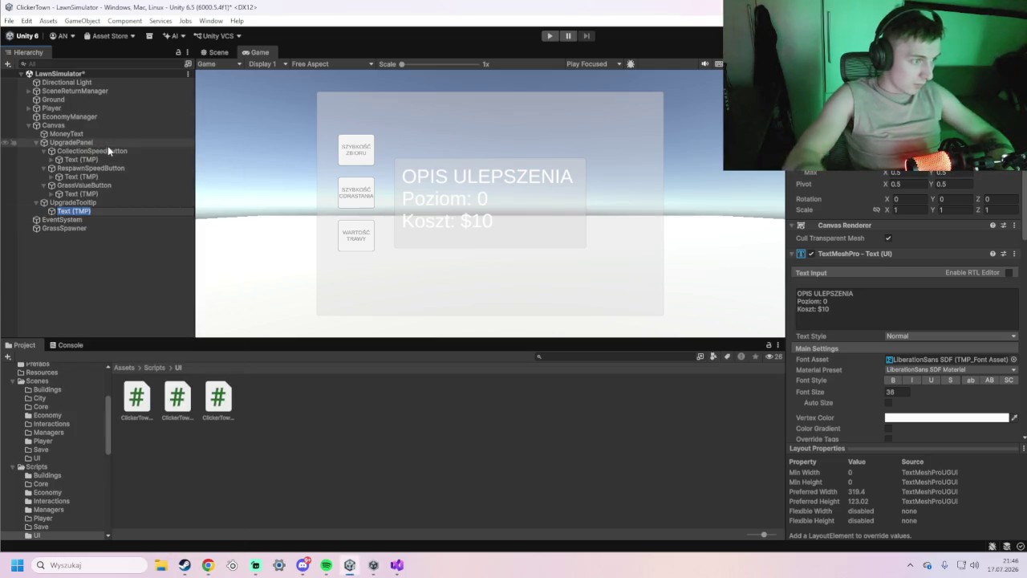
type("TooltipText")
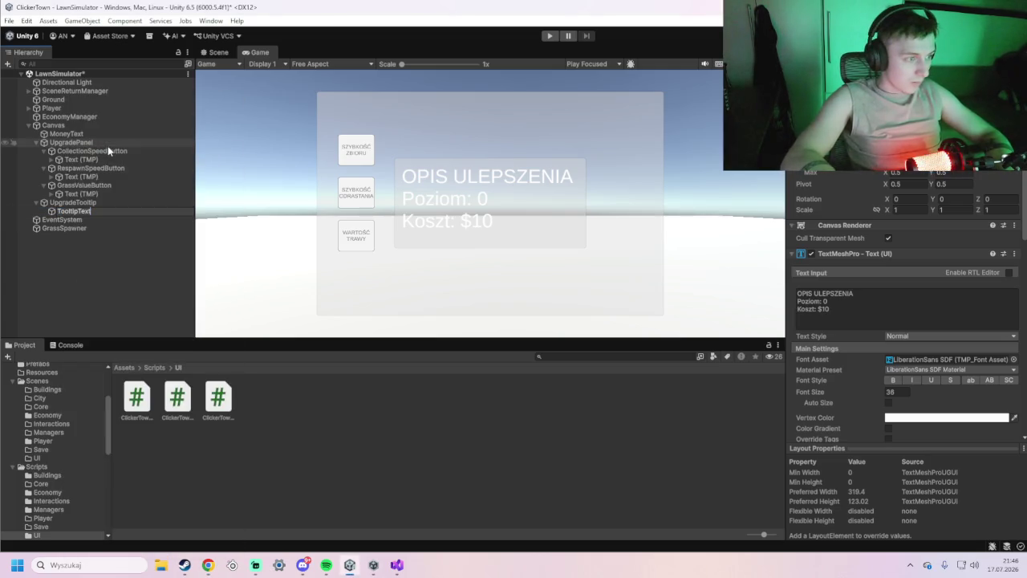
key("Return")
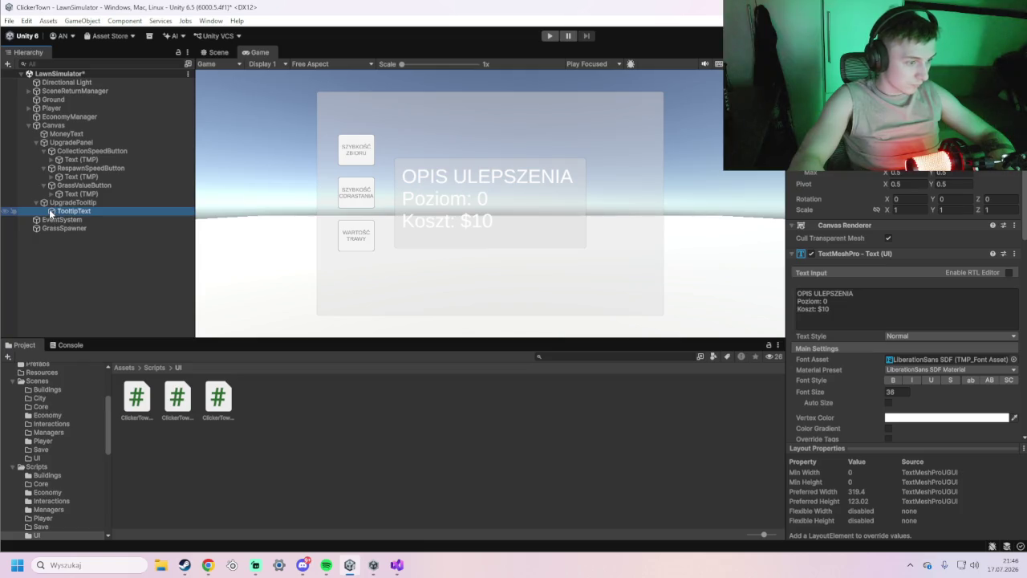
Check the Scene view, then hide UpgradeTooltip with its Hierarchy eye toggle.
left_click(217, 51)
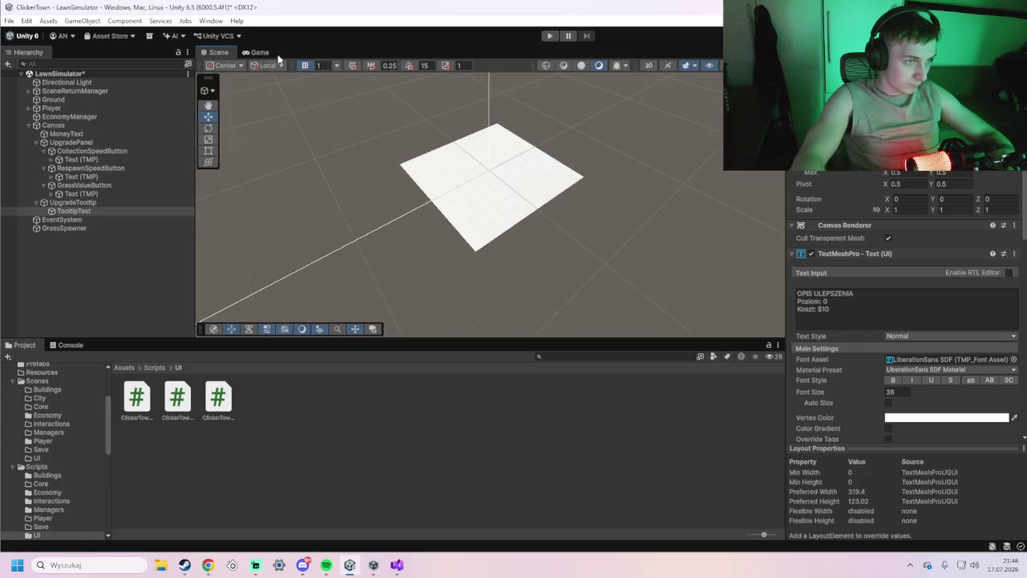
left_click(255, 52)
left_click(44, 201)
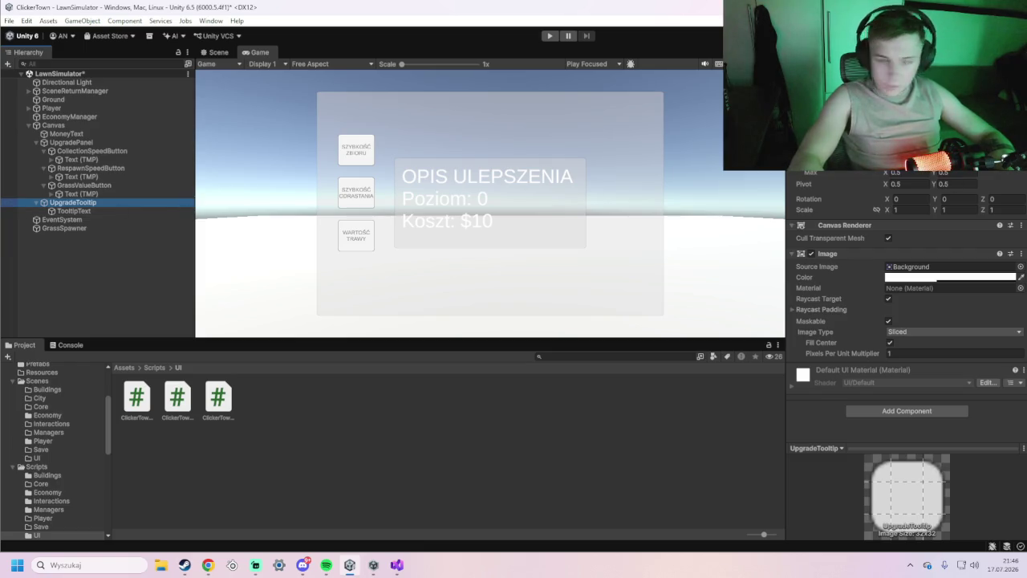
right_click(84, 203)
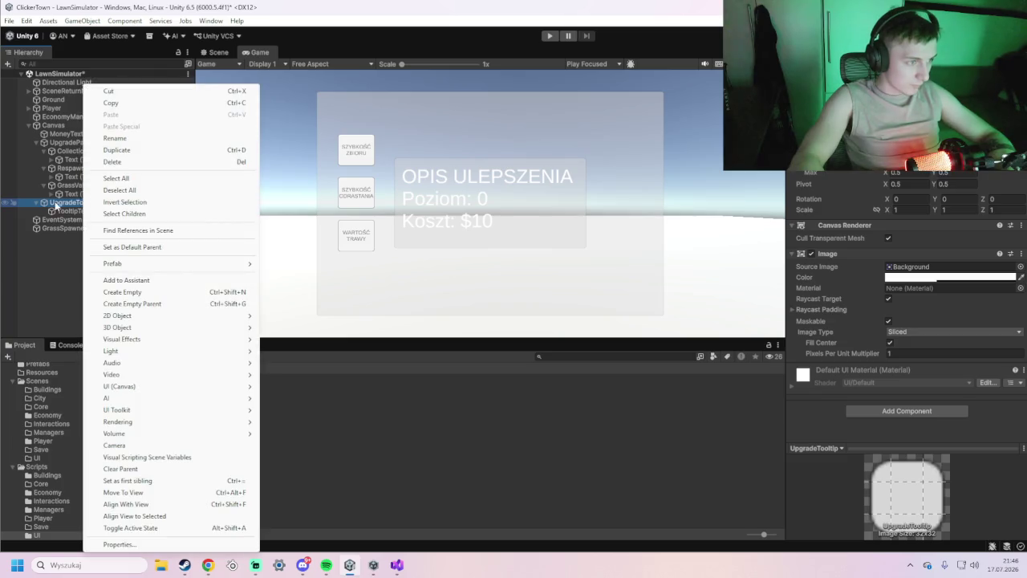
left_click(44, 202)
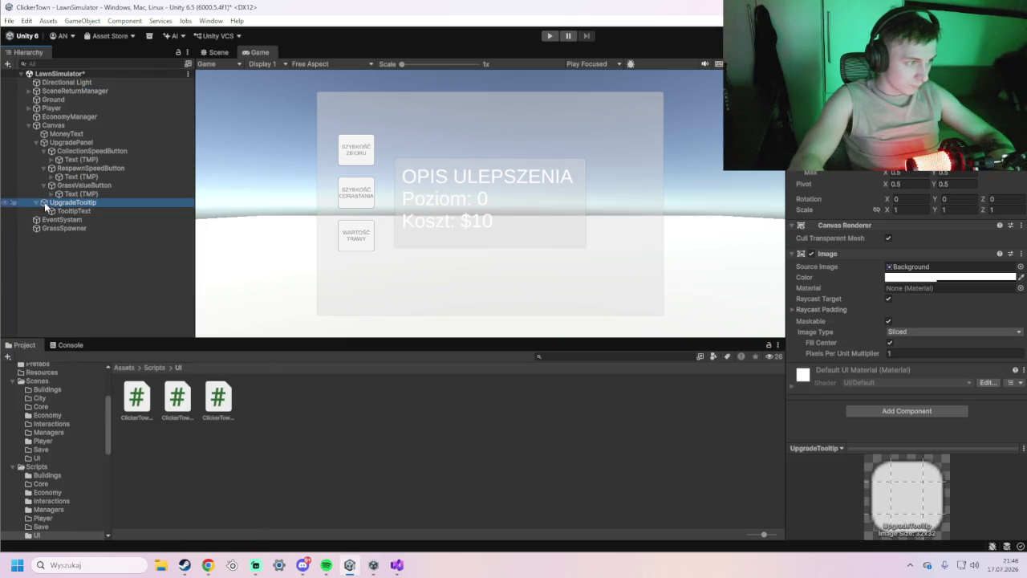
left_click(13, 203)
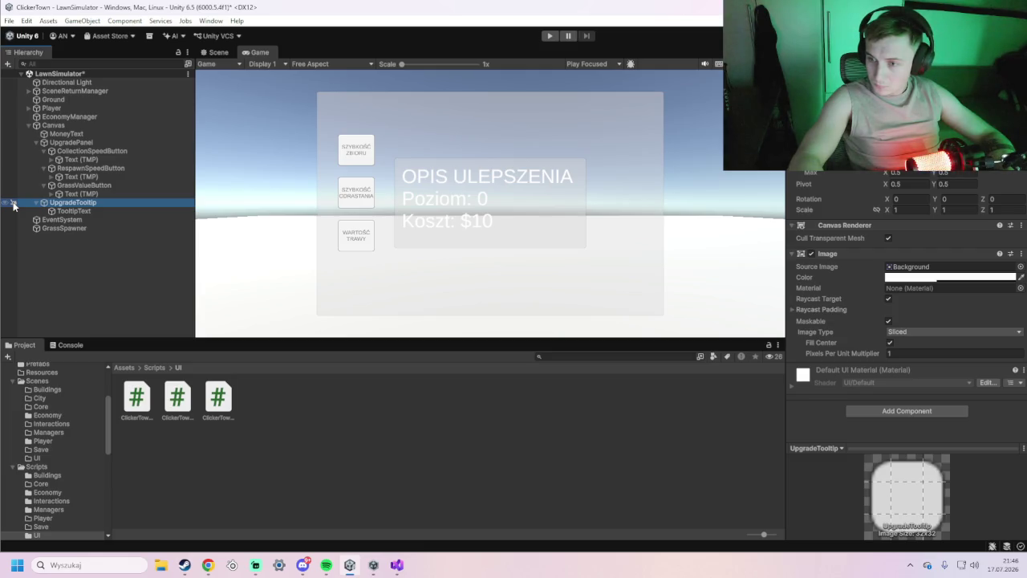
left_click(13, 203)
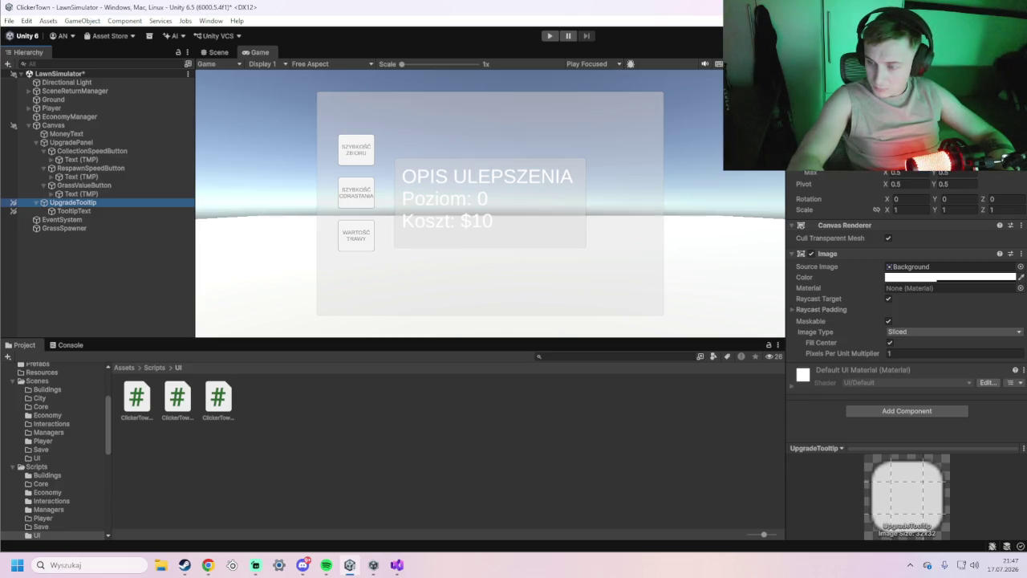
Leave Unity and bring Visual Studio with ClickerTownLawnUpgradeUI.cs to the front.
key("alt+Tab")
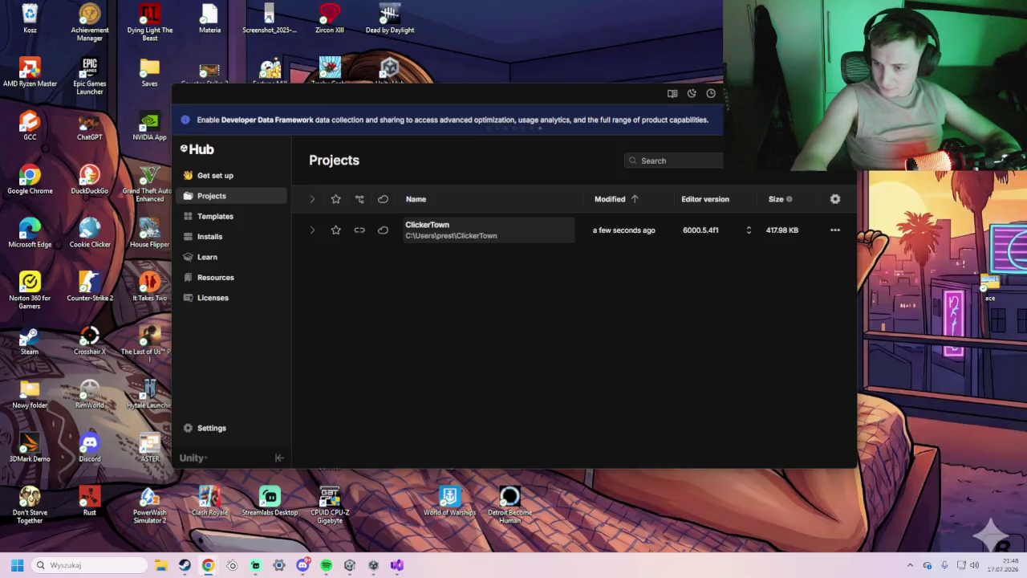
key("alt+Tab")
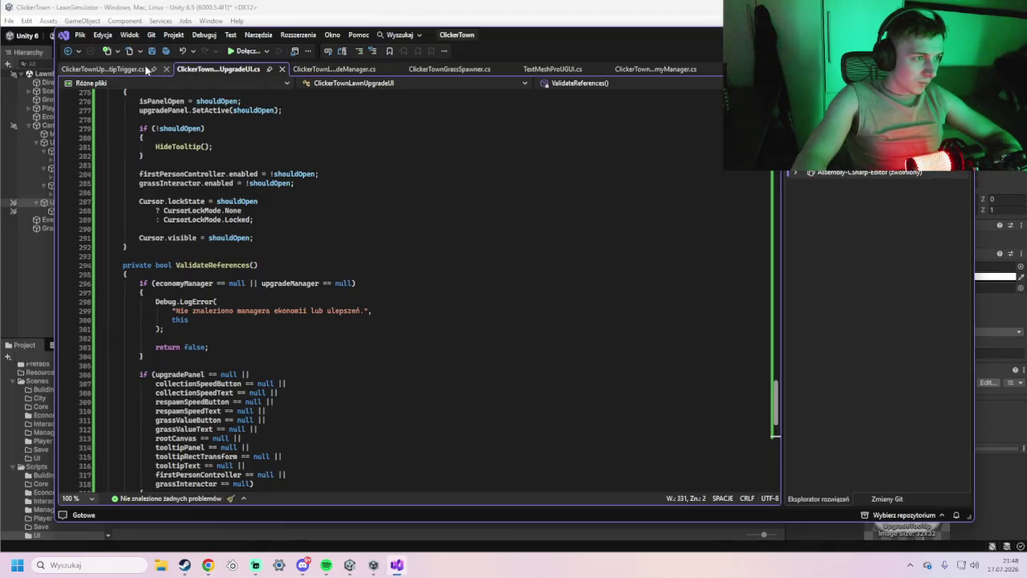
Replace the tooltip trigger script's code with the new version and save it.
left_click(103, 69)
scroll(241, 321, "down", 5)
left_click_drag(112, 351, 95, 95)
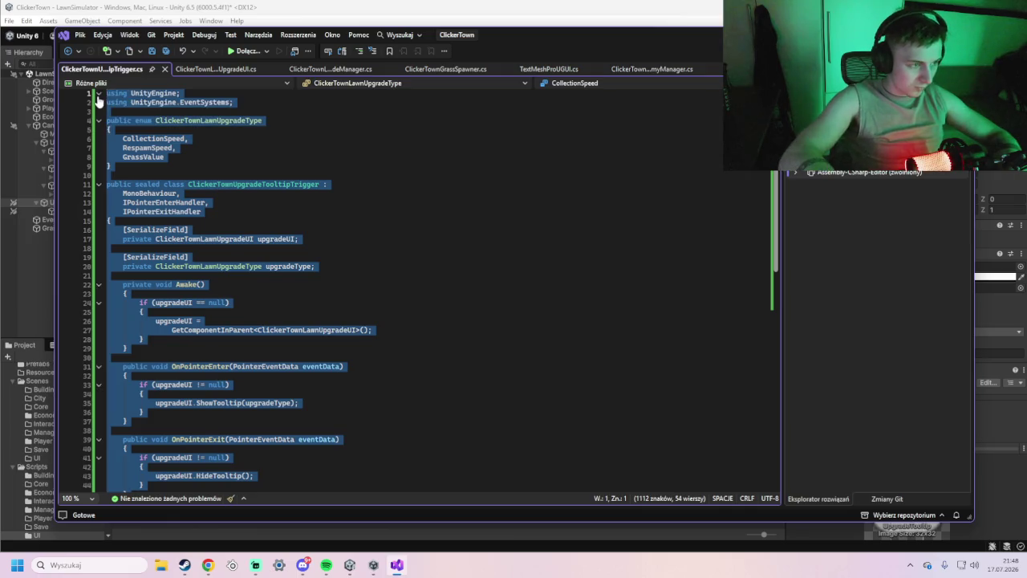
key("ctrl+v")
key("ctrl+s")
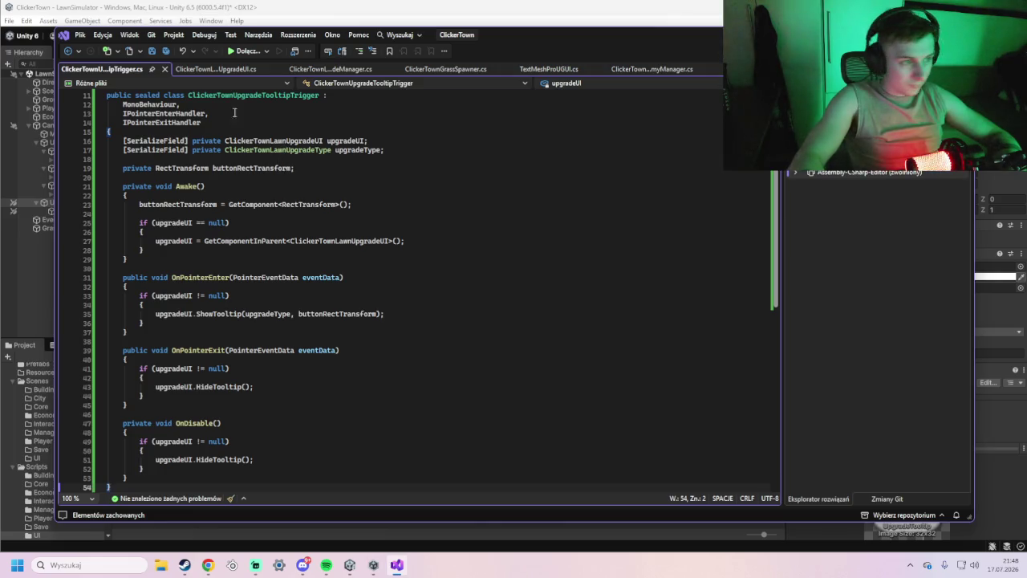
Replace ClickerTownLawnUpgradeUI.cs with the new code, save, and return to Unity to recompile.
left_click(212, 71)
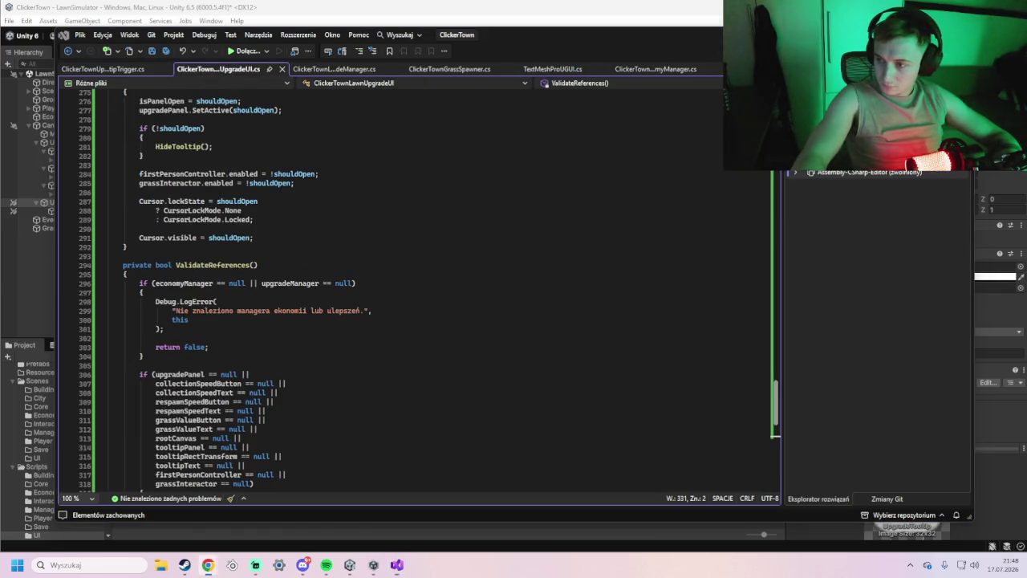
scroll(380, 424, "down", 9)
mouse_move(257, 431)
left_mouse_down()
mouse_move(176, 297)
mouse_move(181, 313)
mouse_move(190, 229)
mouse_move(177, 353)
mouse_move(160, 128)
mouse_move(170, 183)
mouse_move(138, 133)
left_mouse_up()
key("shift+Up")
key("shift+Up")
key("shift+Up")
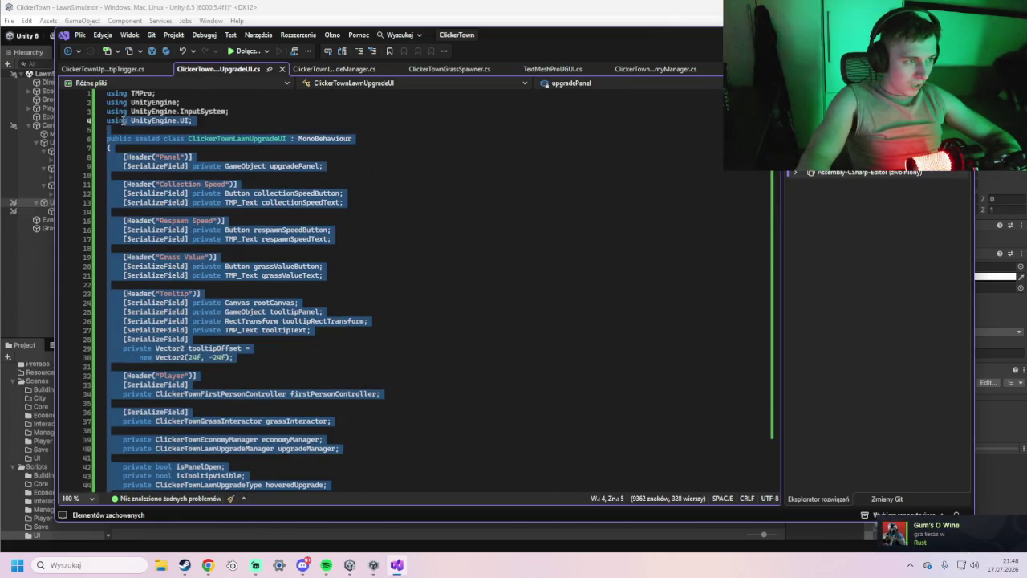
key("shift+Home")
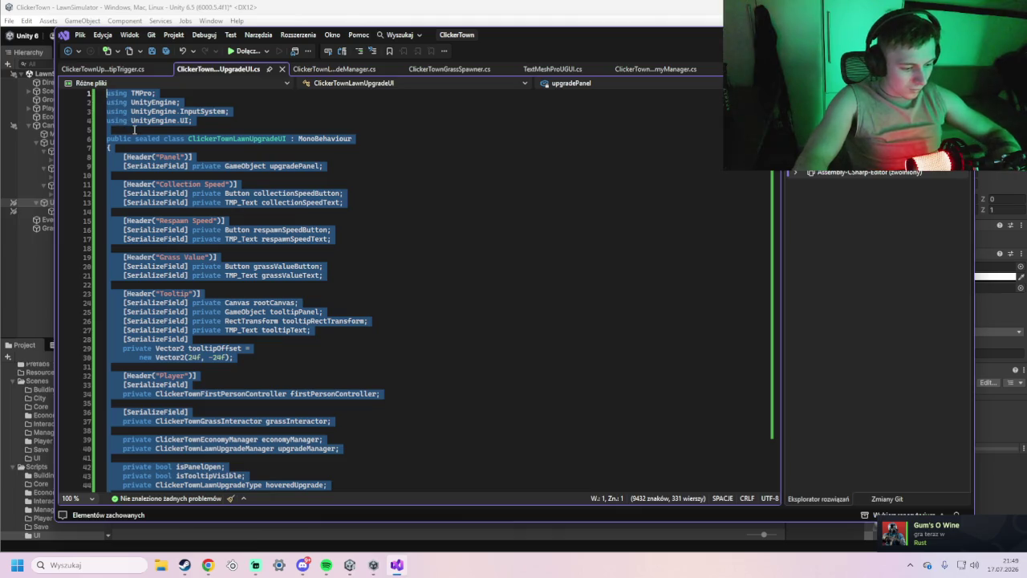
key("ctrl+v")
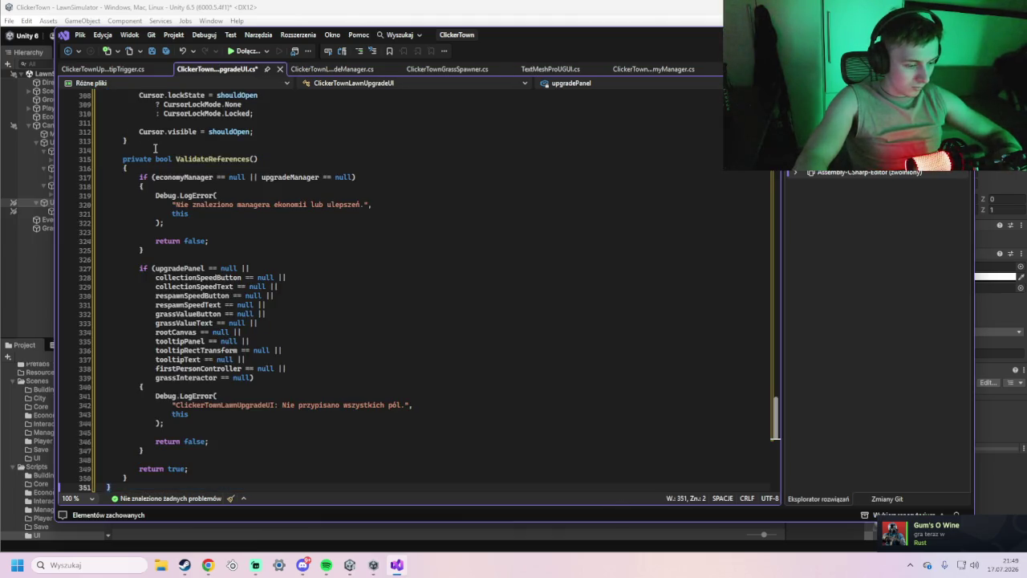
key("ctrl+s")
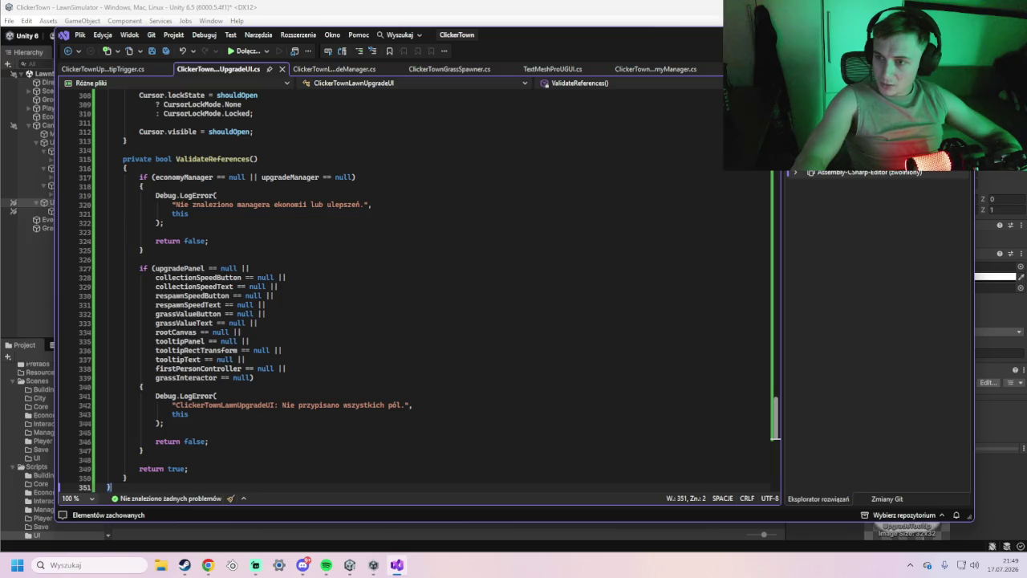
left_click(87, 5)
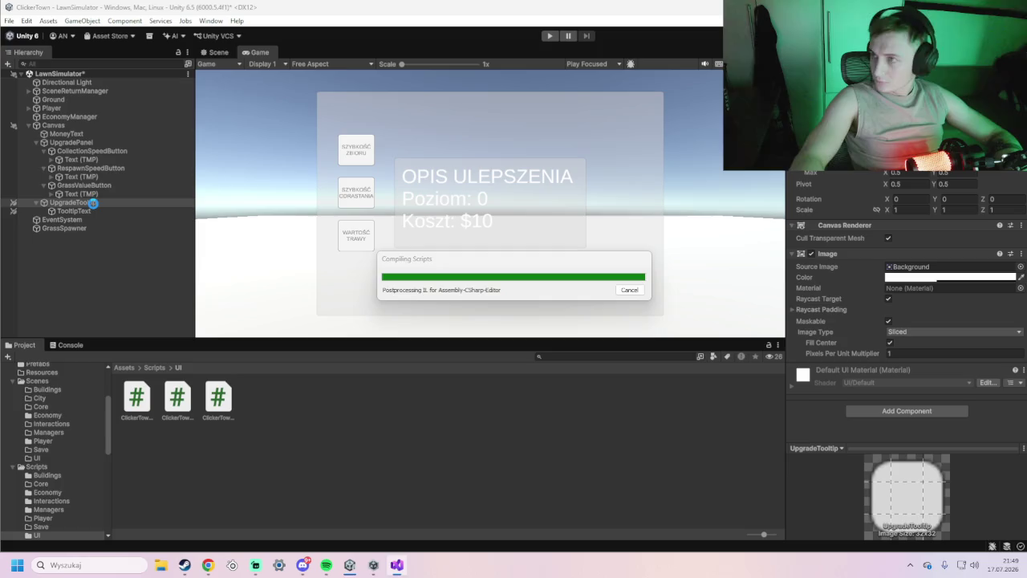
left_click(93, 203)
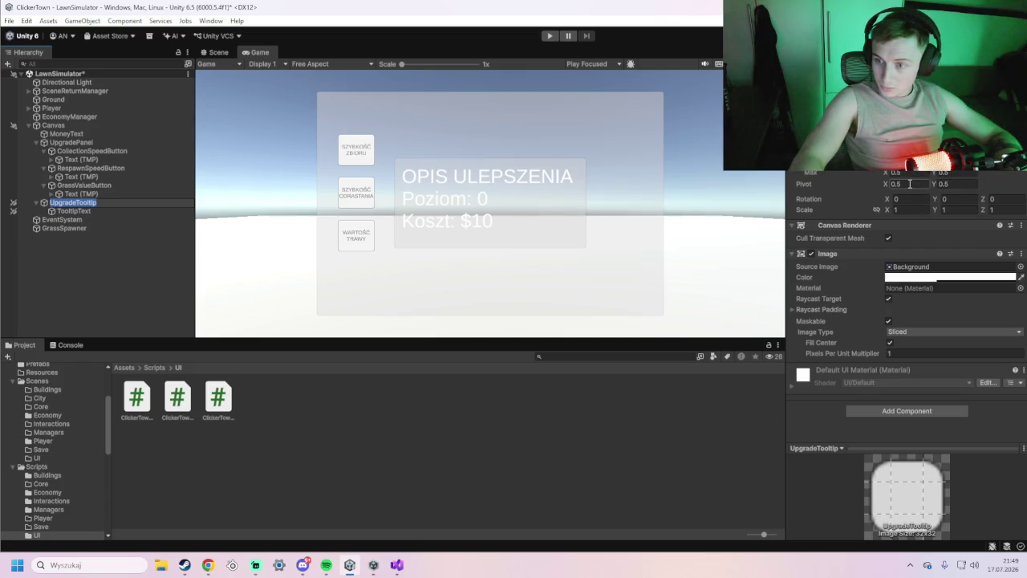
Set UpgradeTooltip's pivot Y to 0, then select the TooltipText object.
left_click(952, 184)
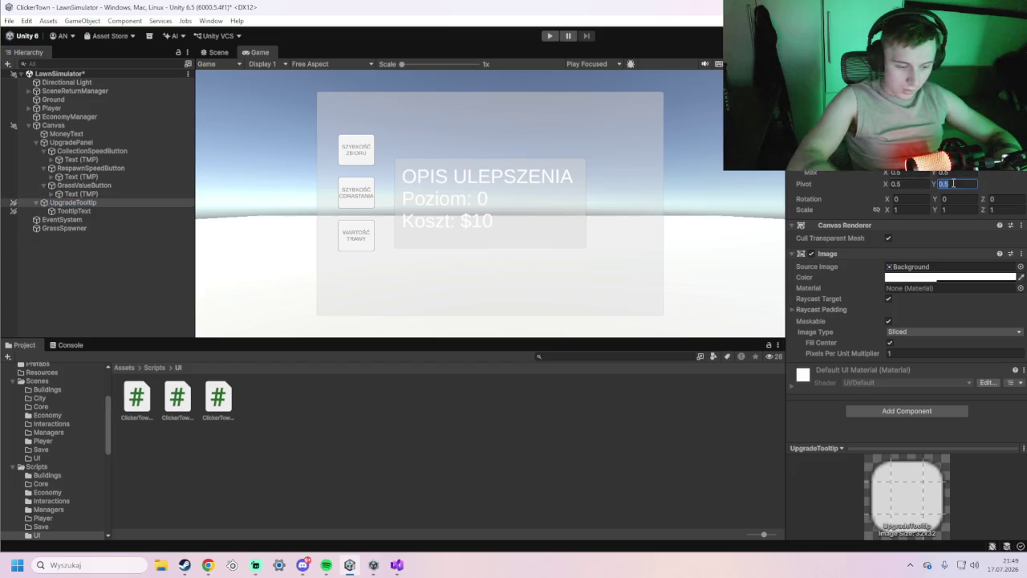
type("0")
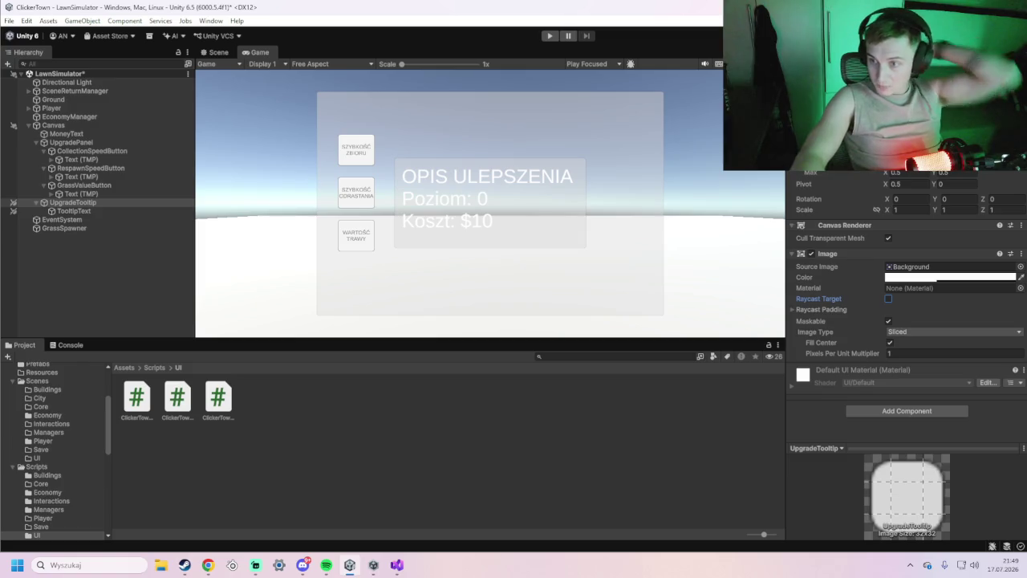
left_click(95, 212)
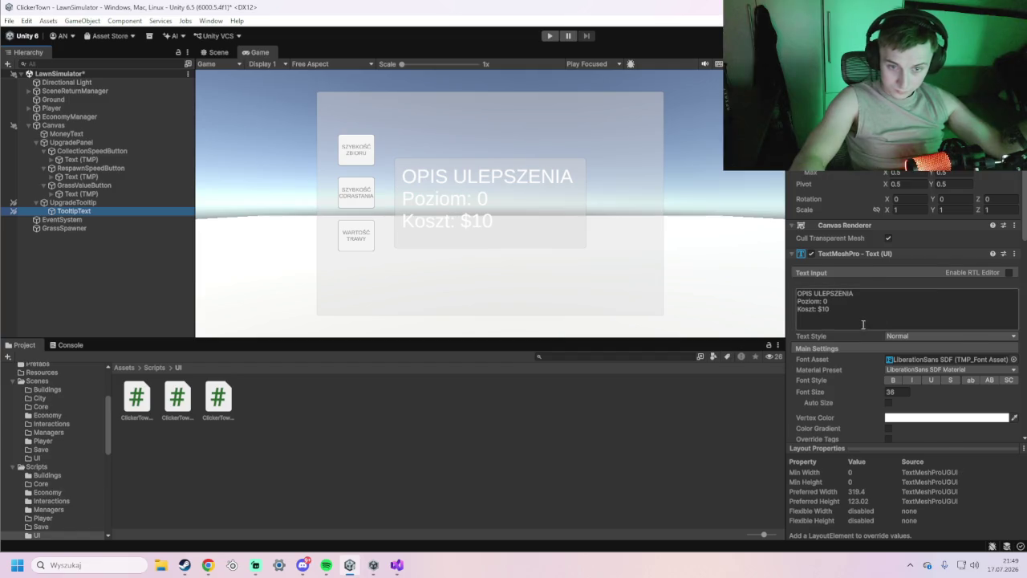
scroll(880, 331, "down", 1)
left_click(890, 363)
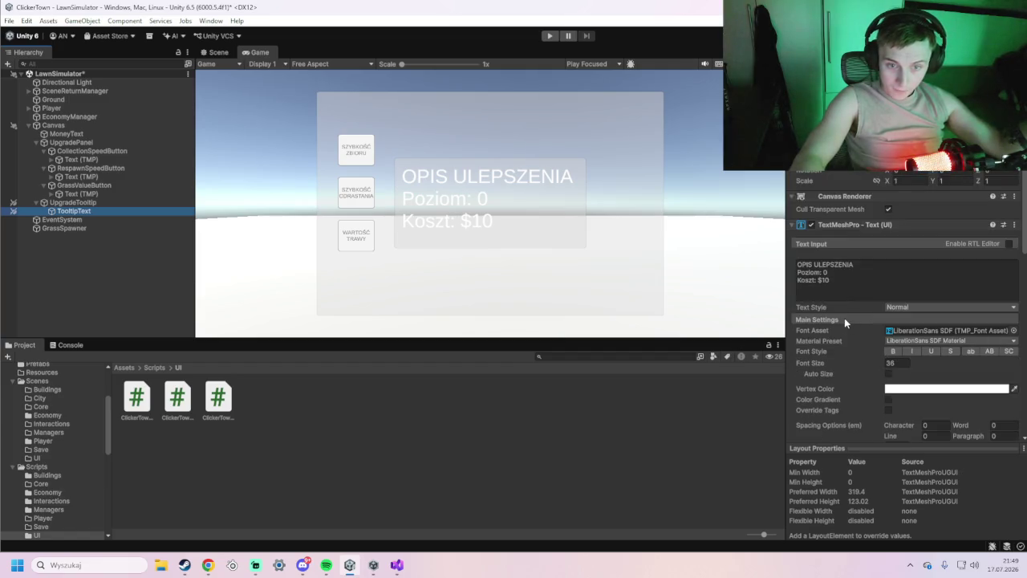
scroll(850, 319, "down", 6)
scroll(856, 317, "down", 5)
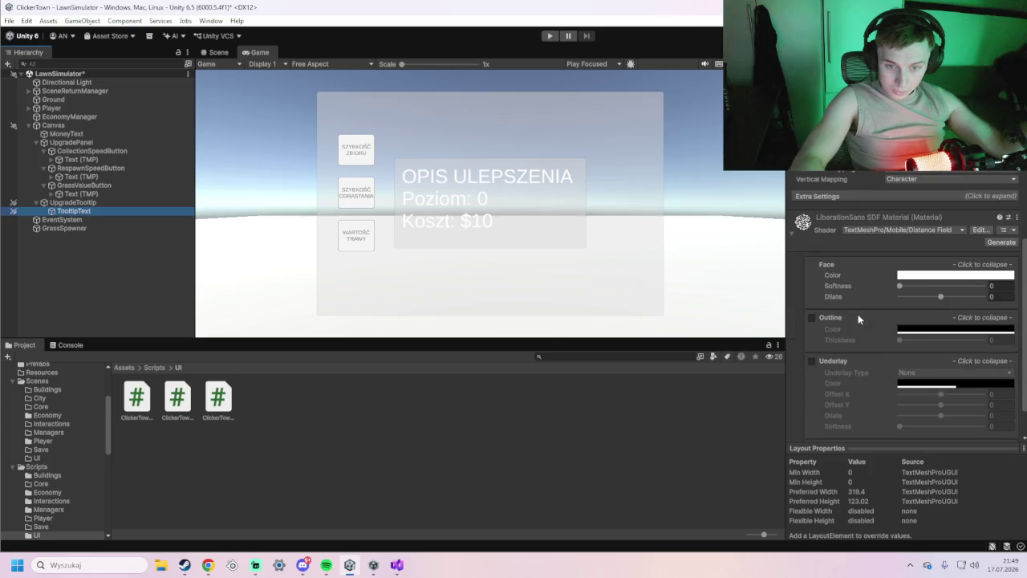
scroll(852, 313, "up", 10)
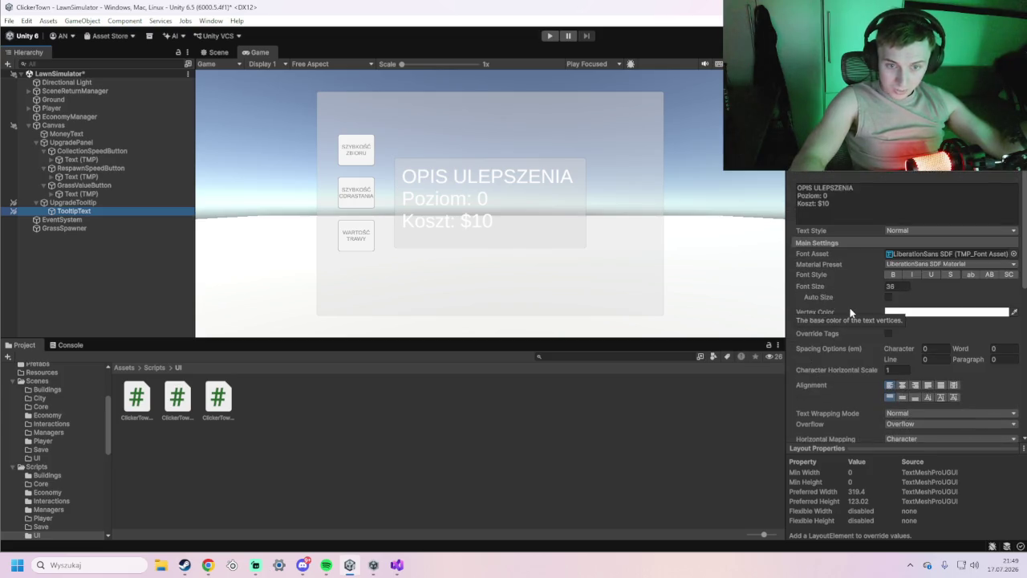
scroll(850, 313, "up", 1)
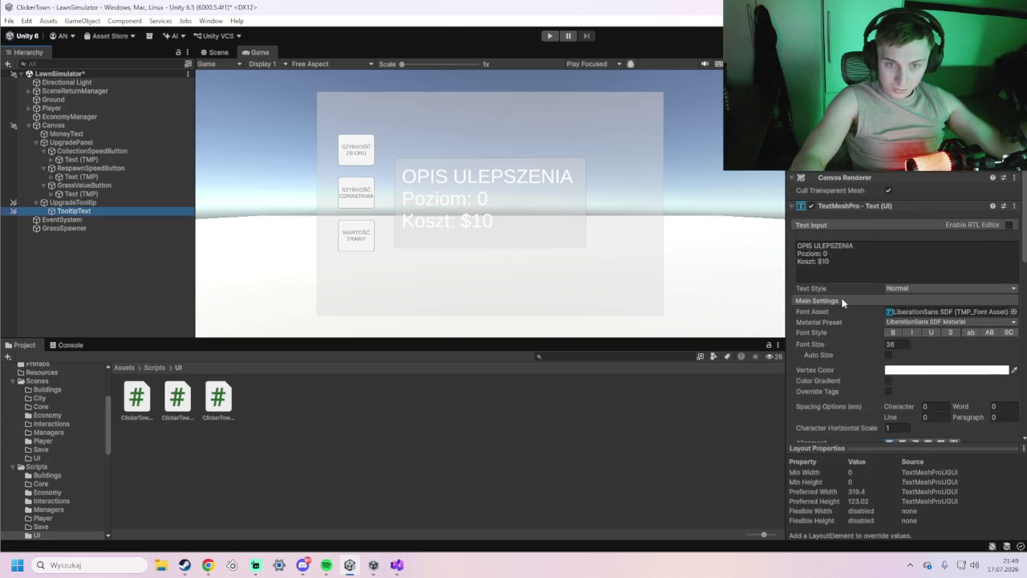
left_click(791, 206)
left_click(792, 206)
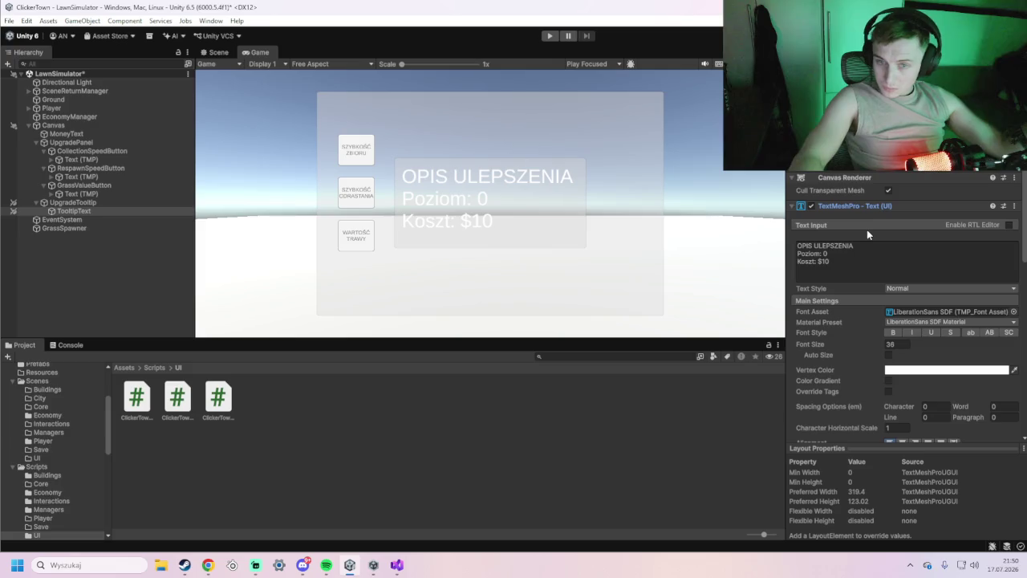
scroll(870, 253, "down", 2)
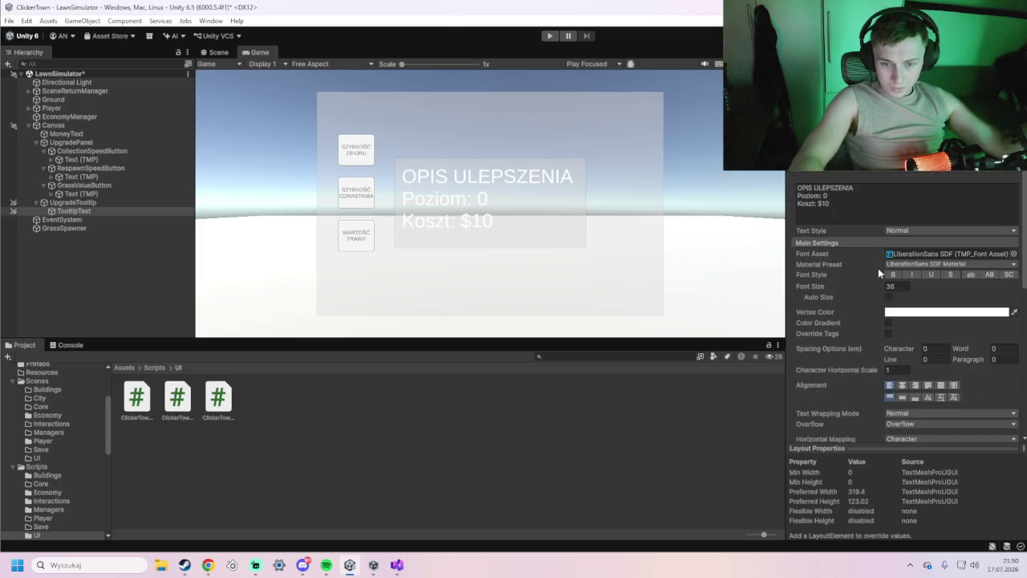
scroll(896, 291, "down", 1)
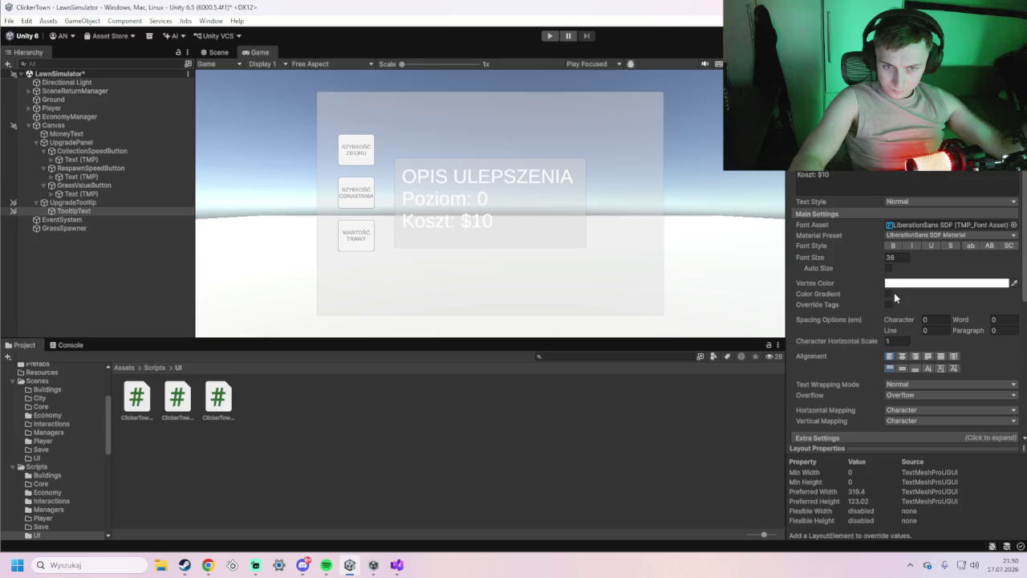
scroll(893, 294, "down", 1)
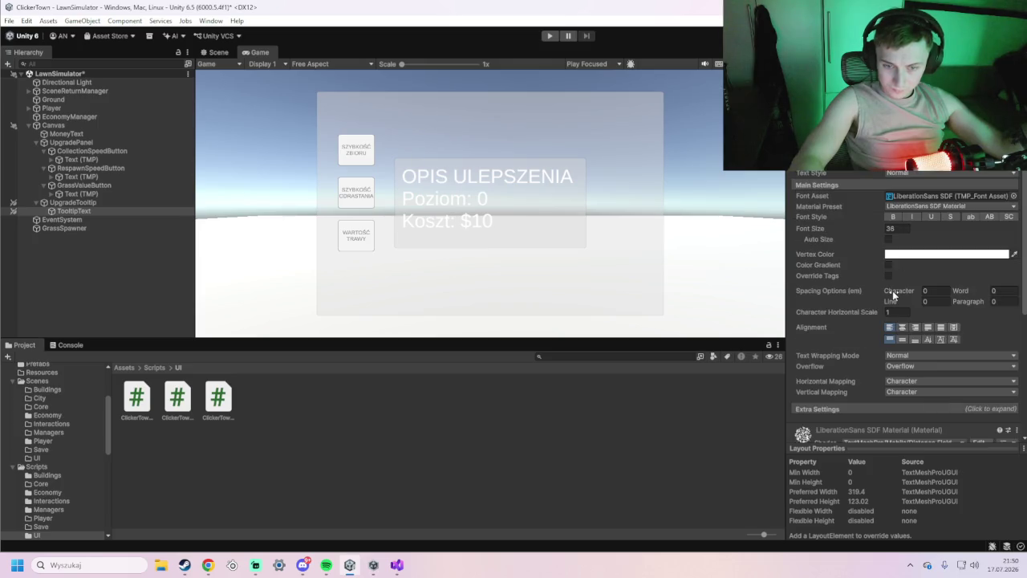
scroll(898, 299, "down", 8)
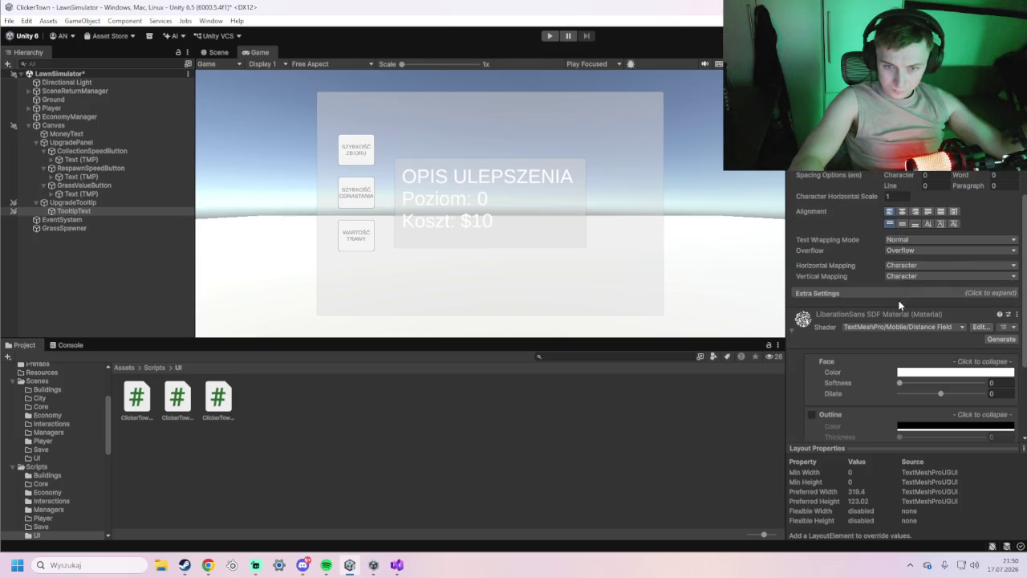
scroll(892, 293, "up", 8)
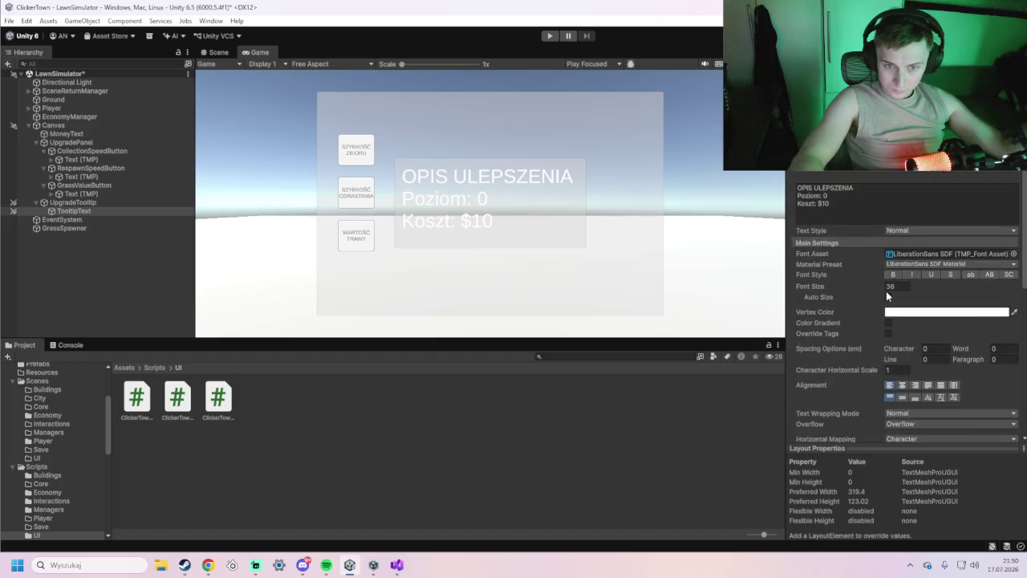
scroll(882, 293, "up", 3)
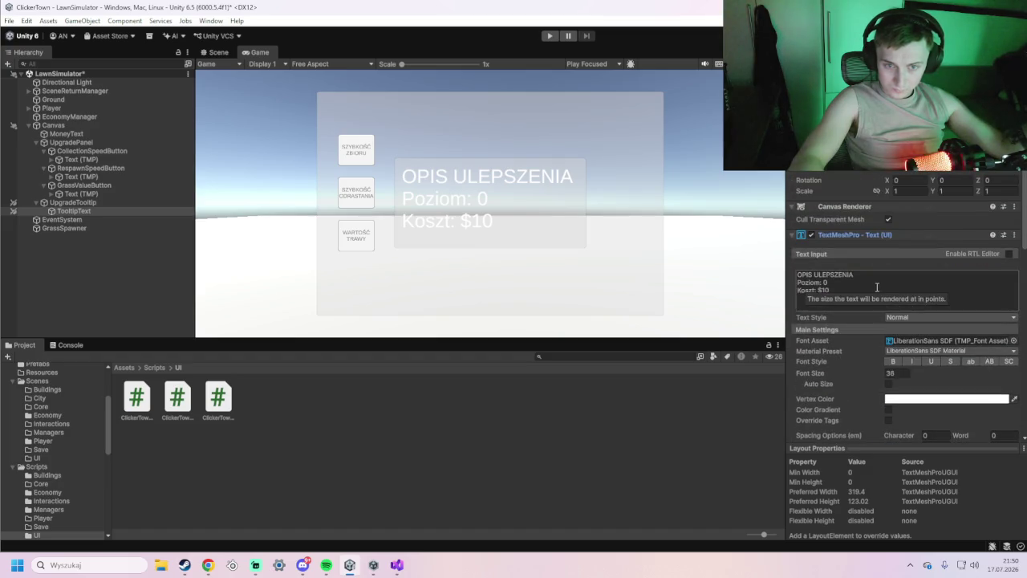
left_click(888, 219)
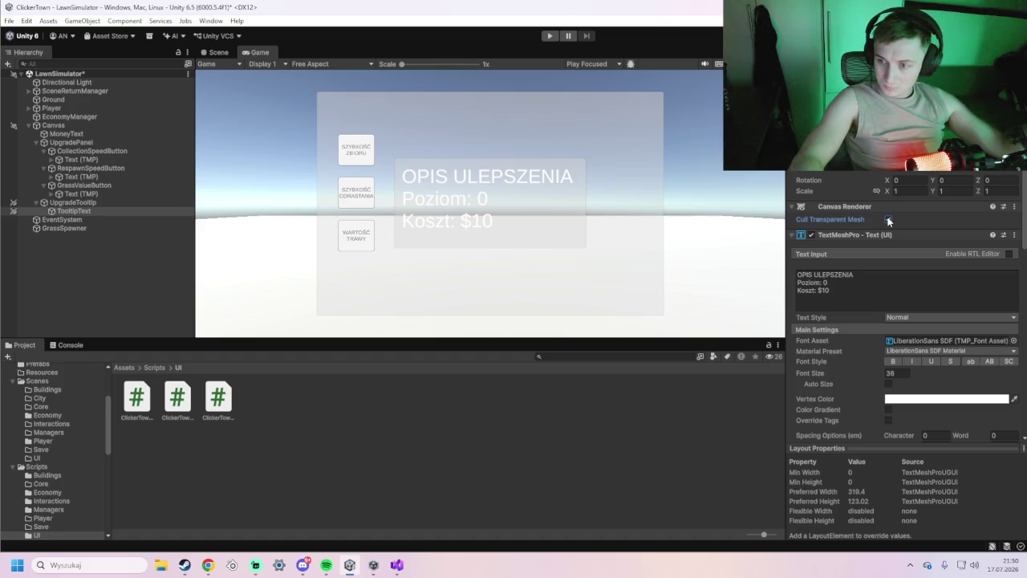
left_click(888, 219)
scroll(883, 258, "up", 1)
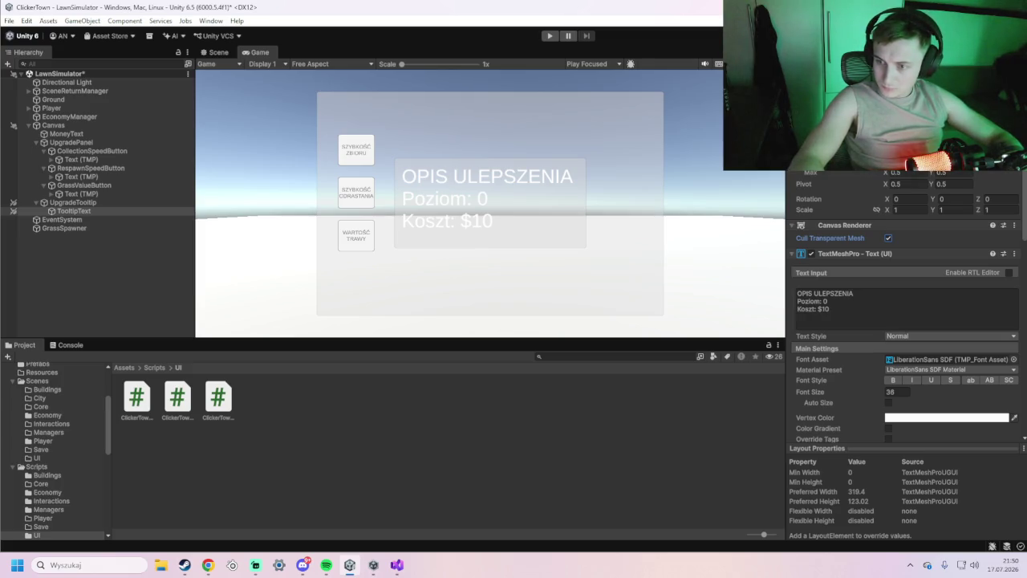
scroll(905, 270, "down", 2)
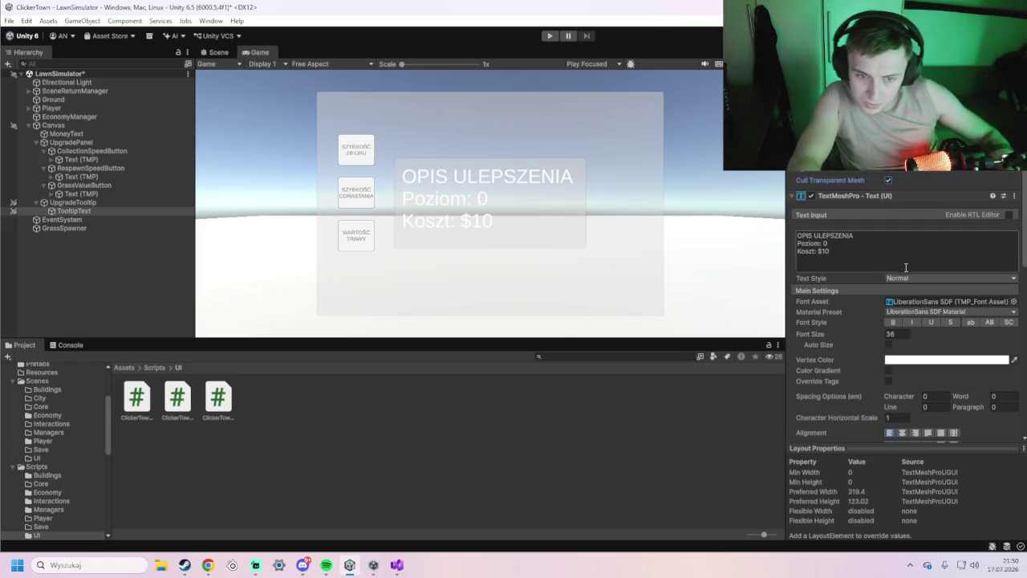
left_click(907, 277)
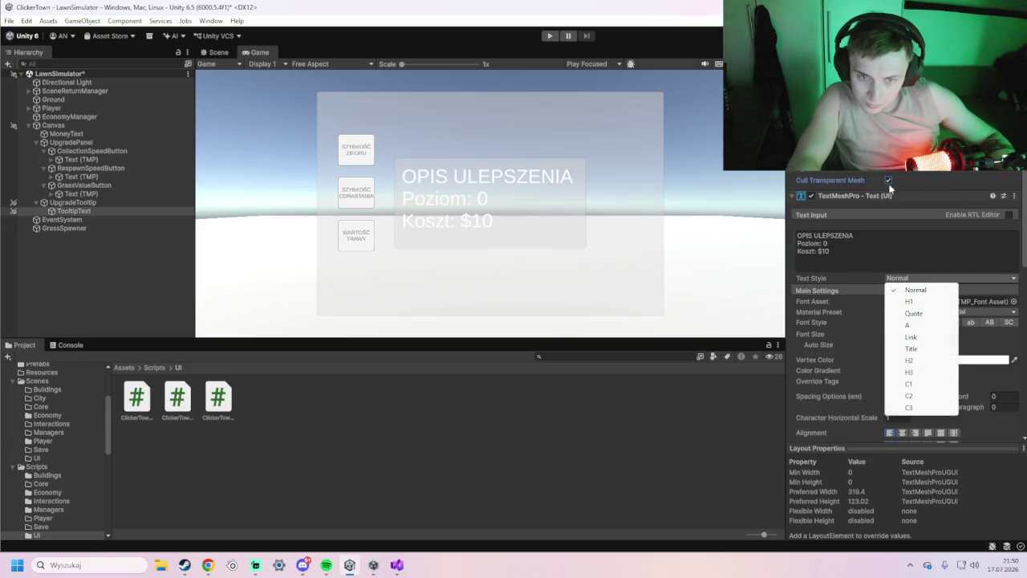
key("Escape")
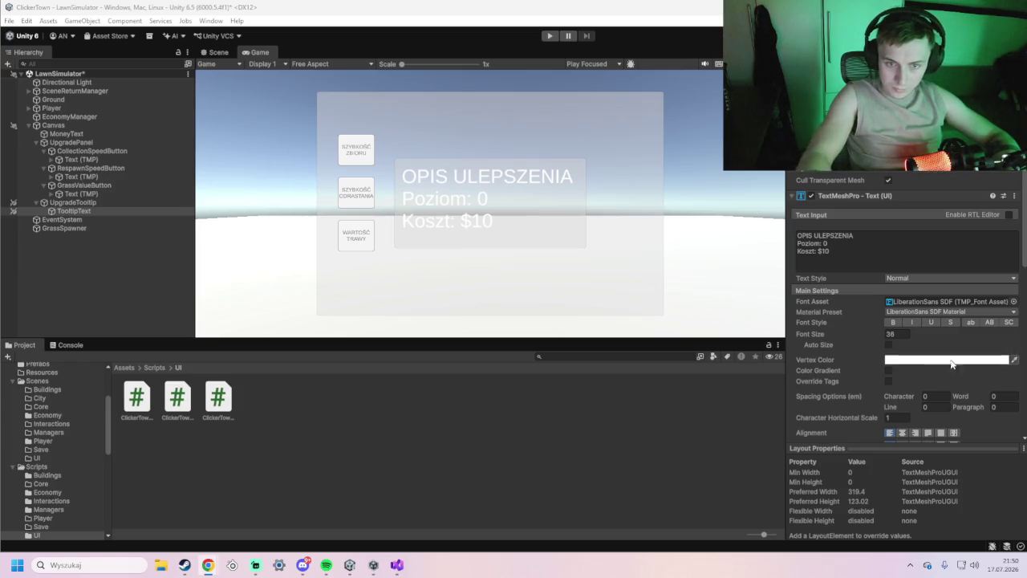
scroll(897, 368, "down", 3)
scroll(897, 368, "down", 6)
left_click(895, 433)
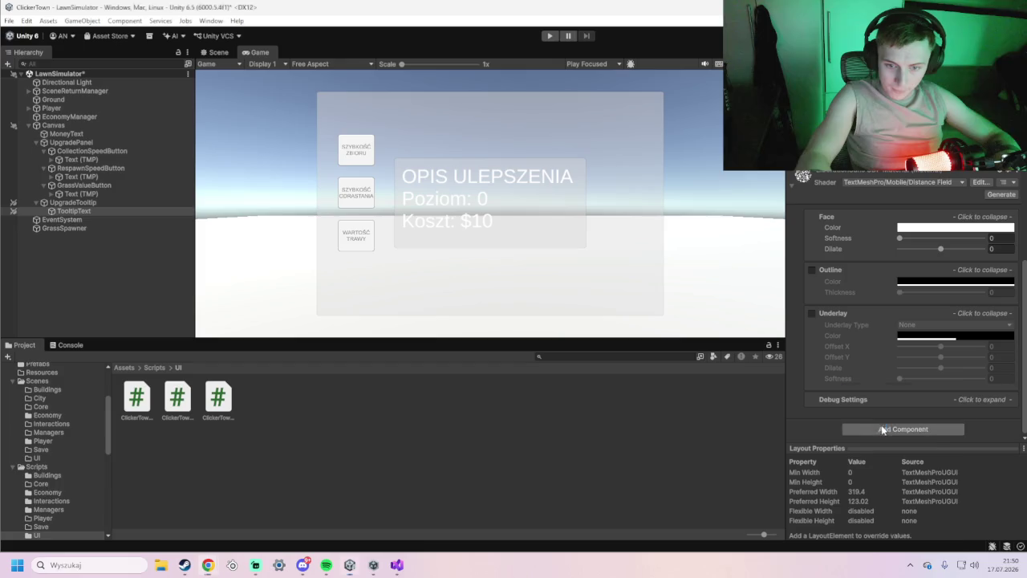
Try adding an Image component to TooltipText and dismiss the invalid-operation warning.
type("im")
left_click(890, 412)
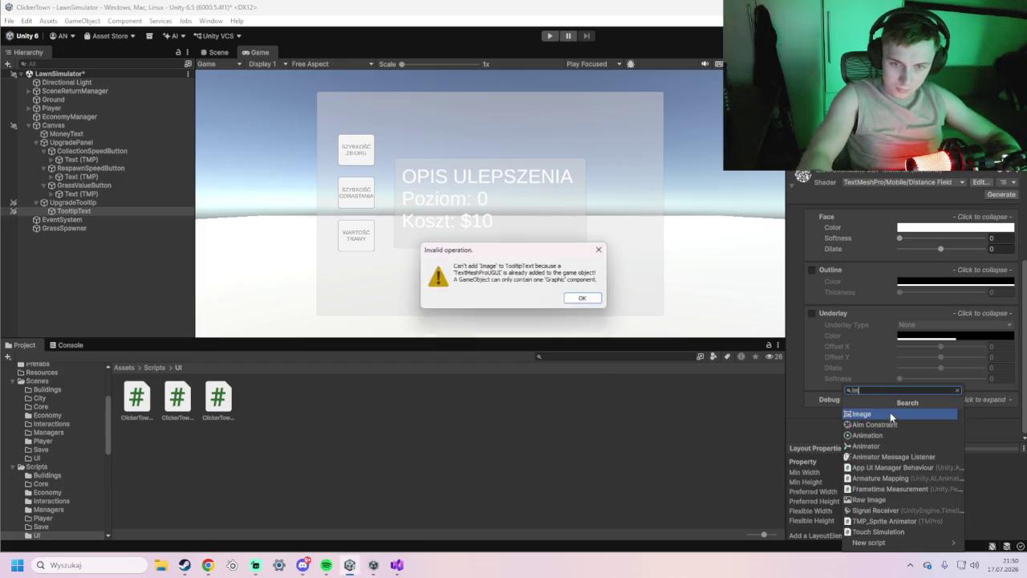
left_click(601, 249)
scroll(899, 361, "up", 10)
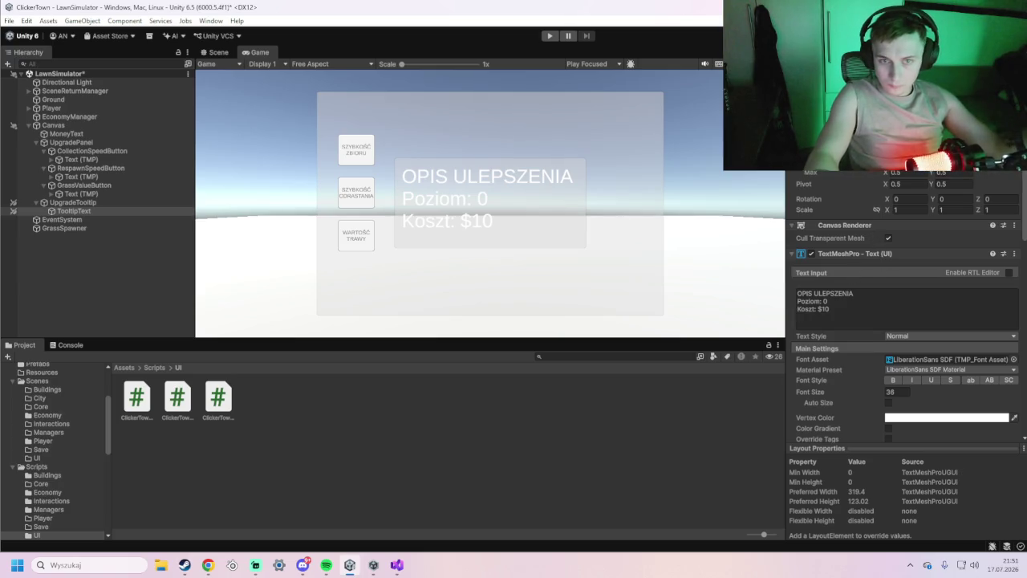
left_click(851, 80)
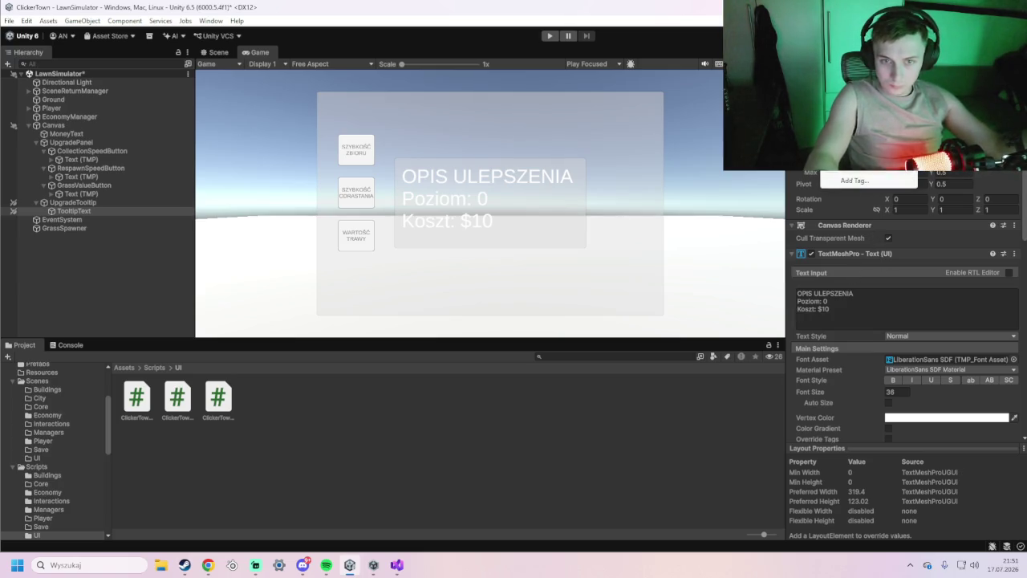
key("alt+Tab")
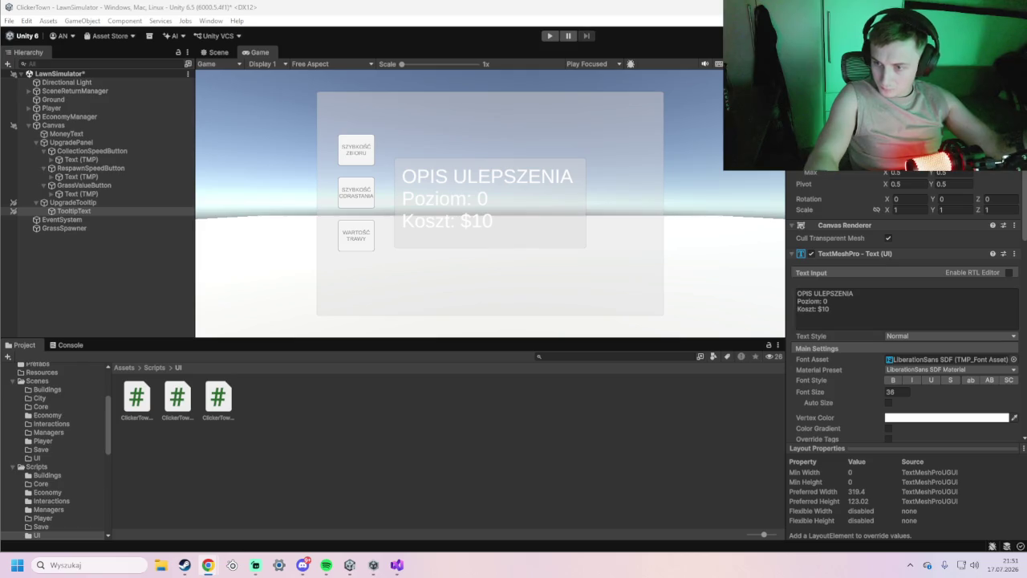
Uncheck Raycast Target under TooltipText's TextMeshPro Extra Settings.
scroll(922, 410, "down", 1)
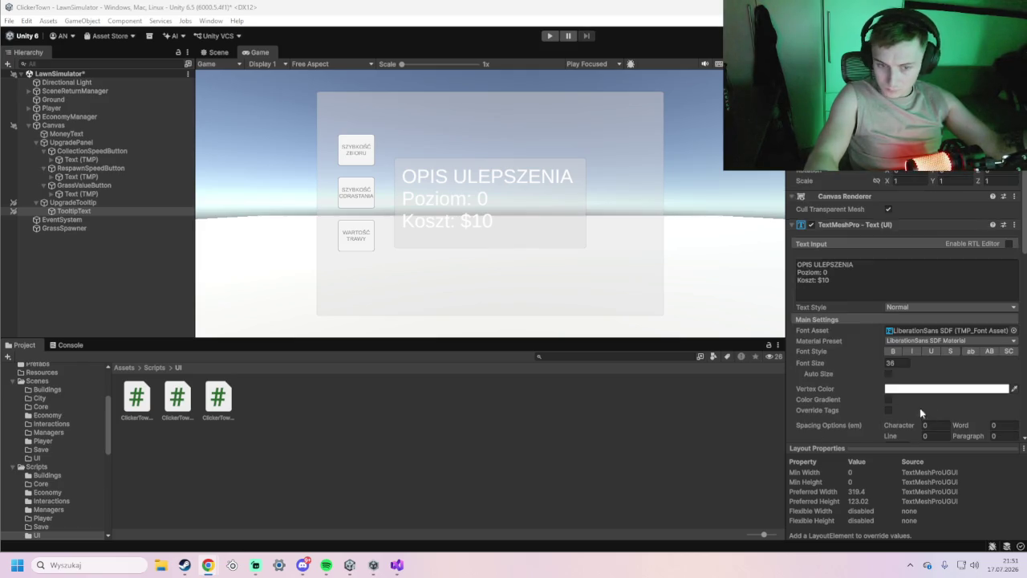
scroll(835, 309, "down", 1)
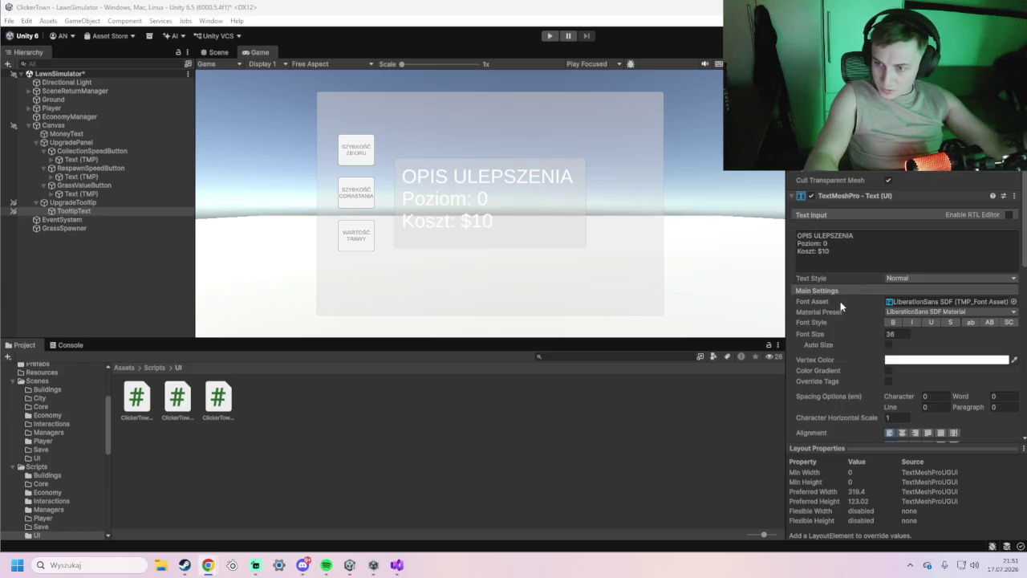
scroll(858, 361, "down", 1)
scroll(856, 355, "down", 3)
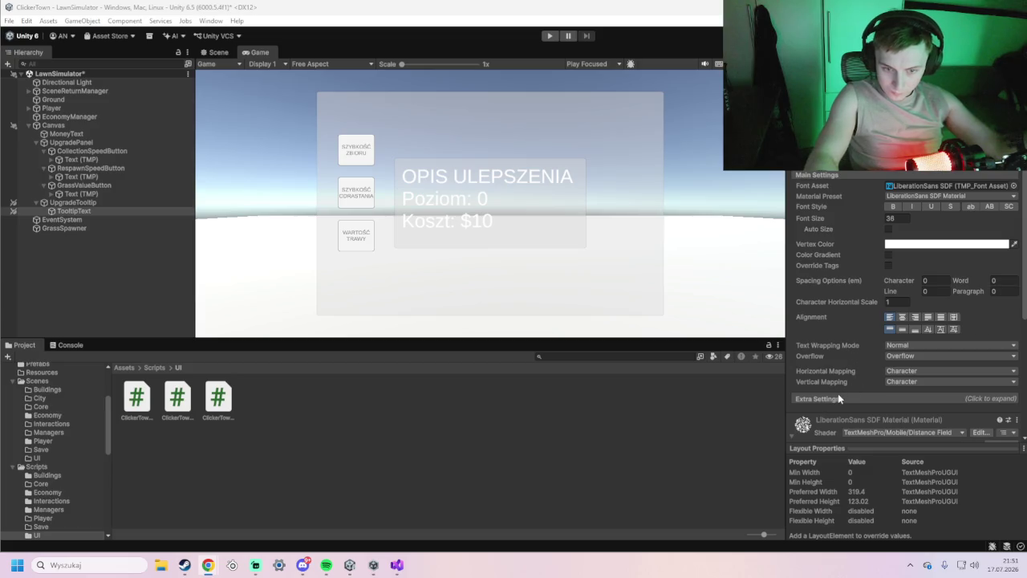
left_click(955, 396)
scroll(877, 365, "down", 3)
scroll(876, 363, "down", 1)
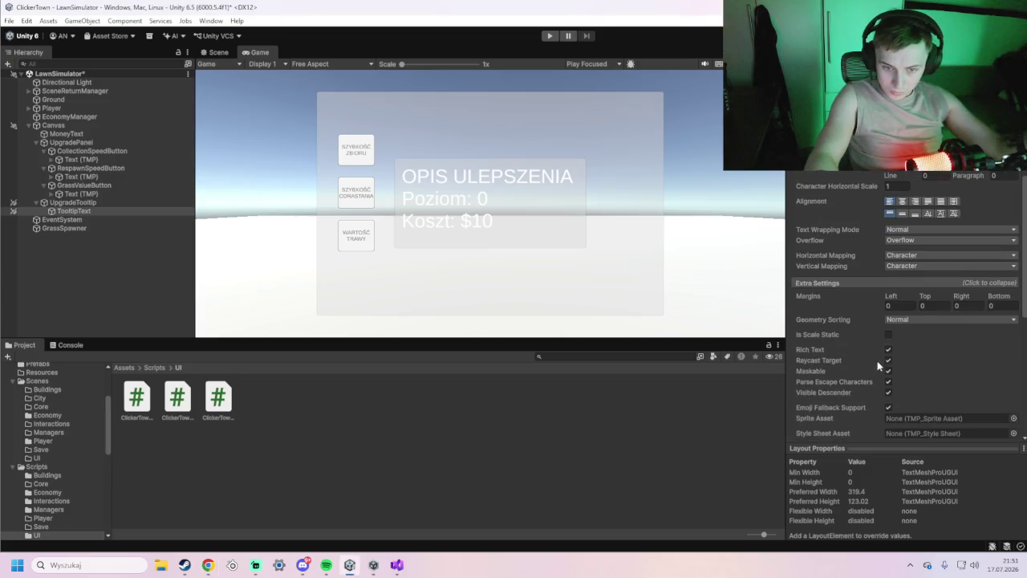
left_click(888, 360)
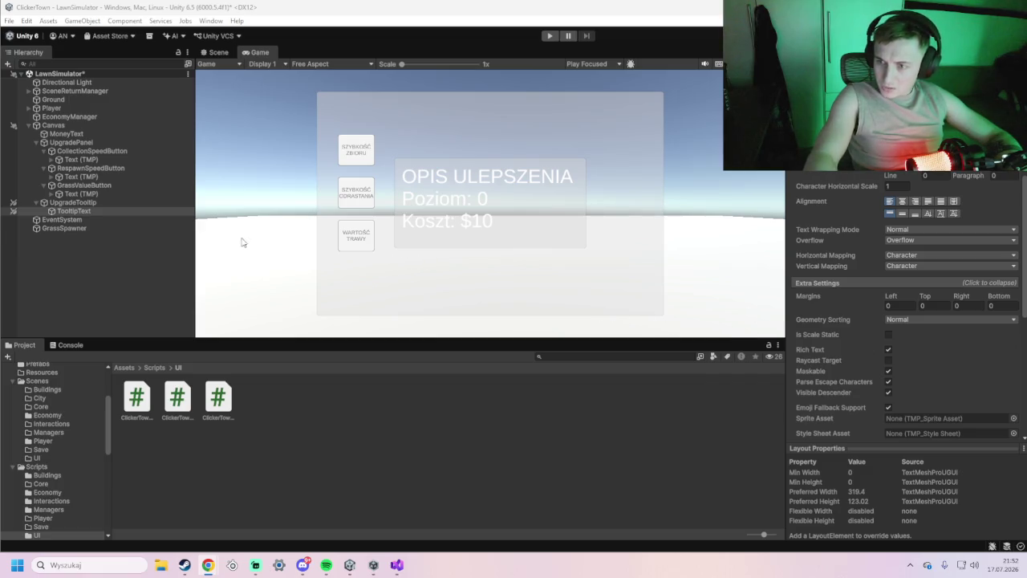
Add the Clicker Town Upgrade Tooltip Trigger component to CollectionSpeedButton.
left_click(93, 152)
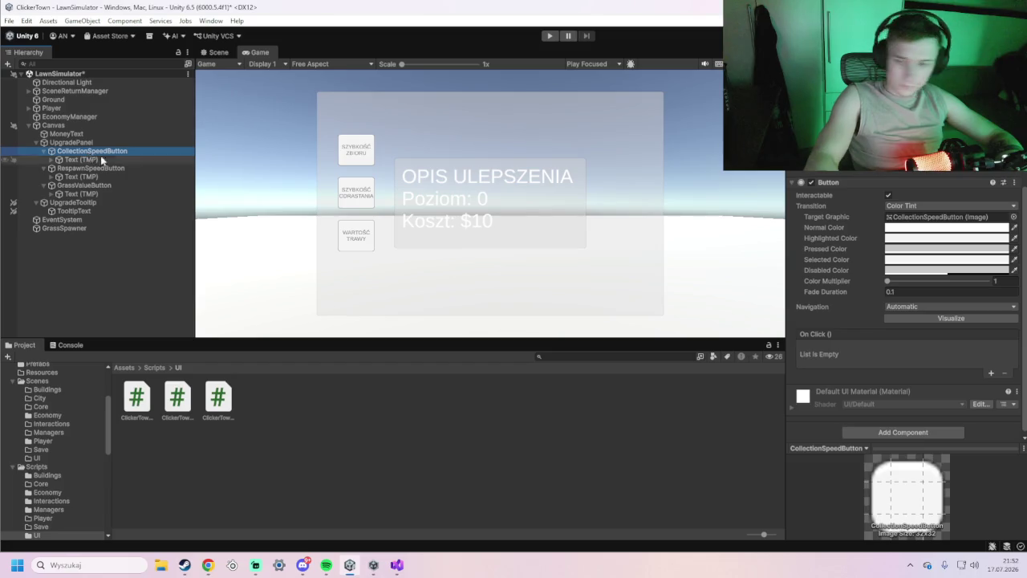
scroll(857, 388, "down", 1)
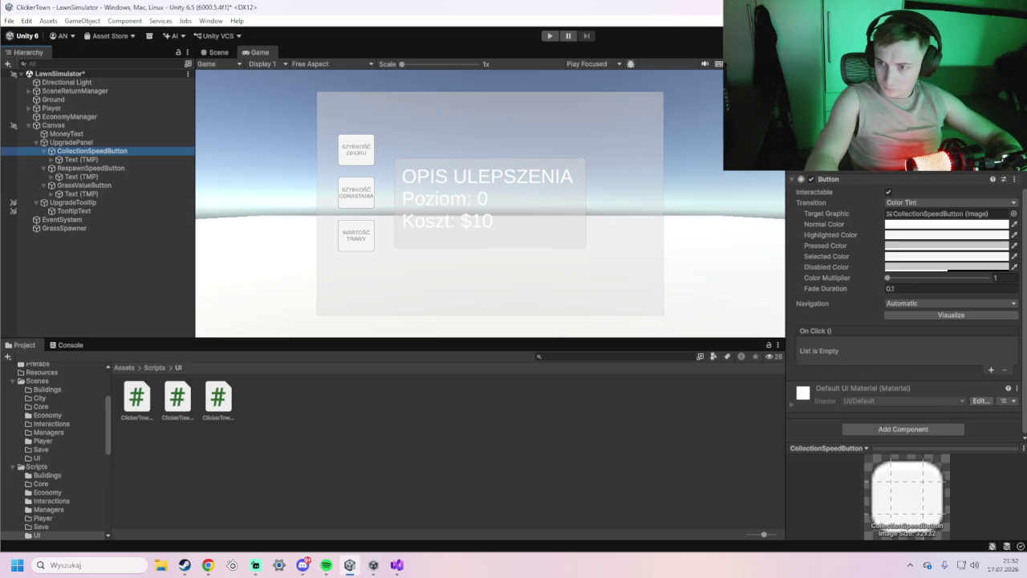
left_click(902, 429)
type("tru")
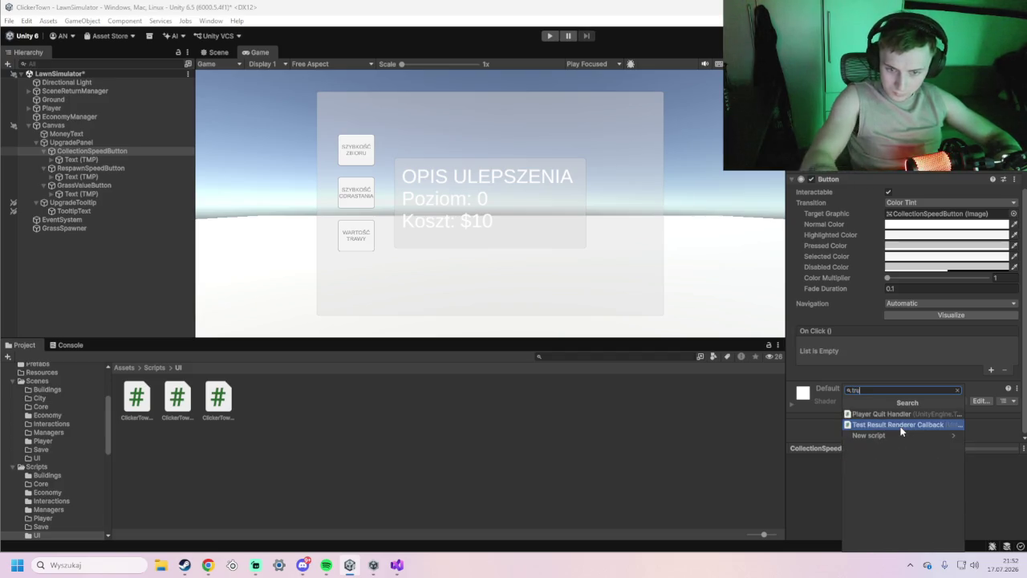
key("BackSpace")
key("BackSpace")
key("BackSpace")
type("co")
key("BackSpace")
type("lick")
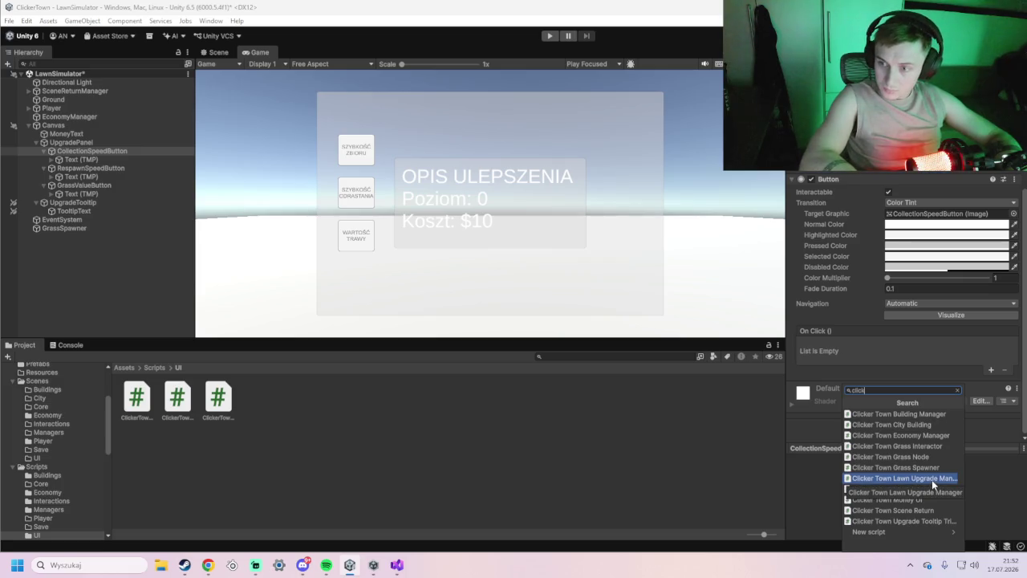
key("BackSpace")
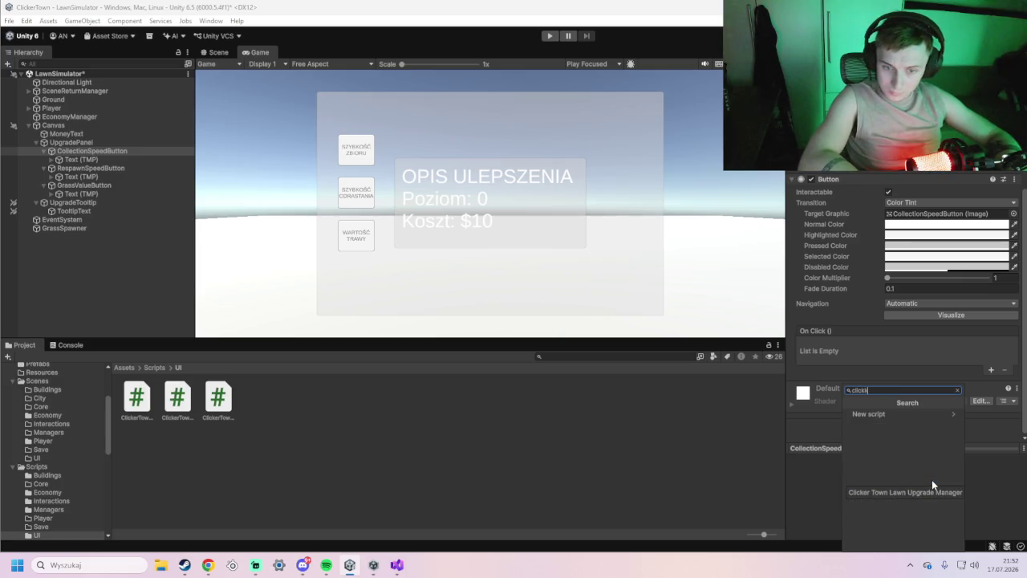
type("ker tow")
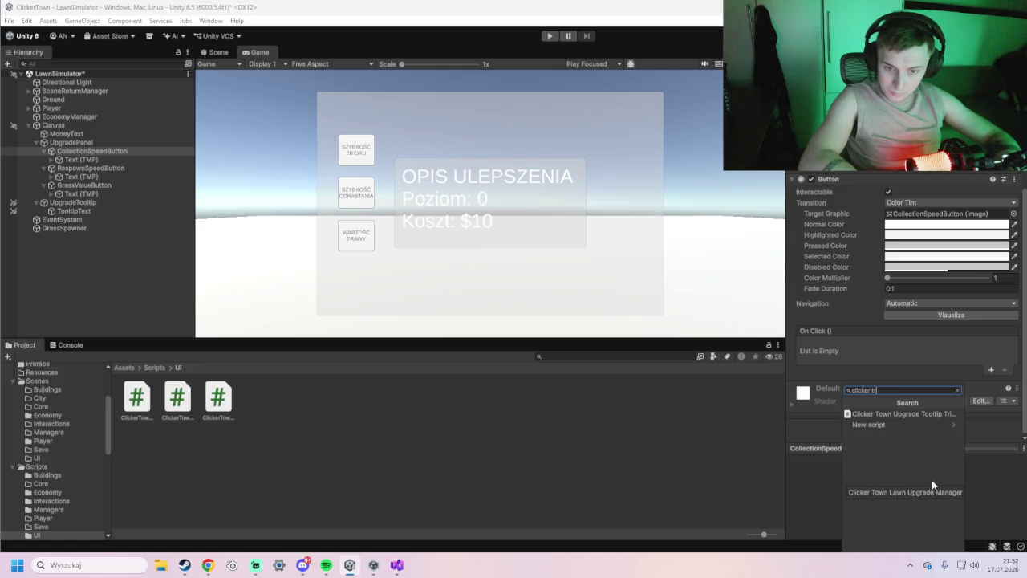
type("n")
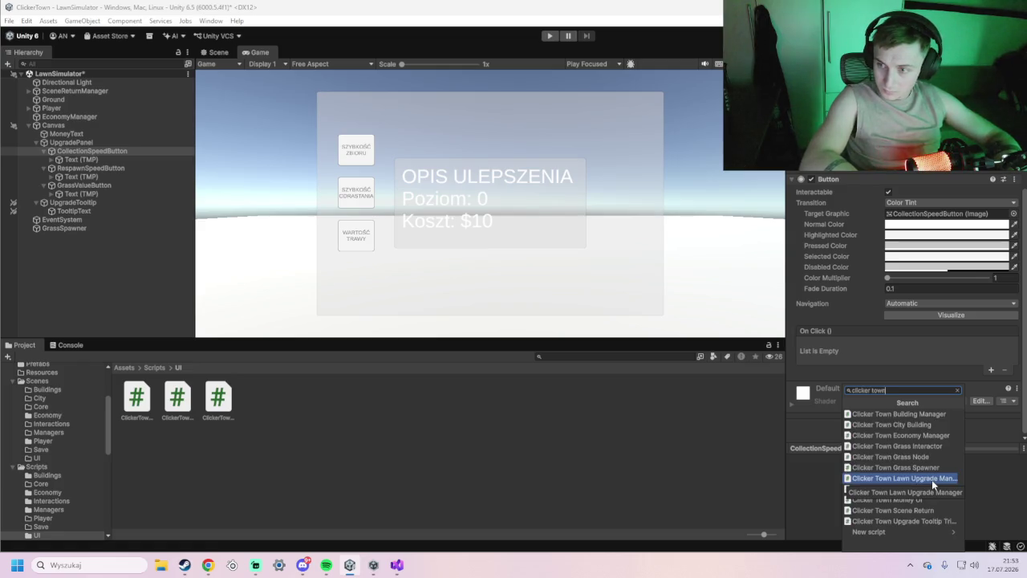
type(" up")
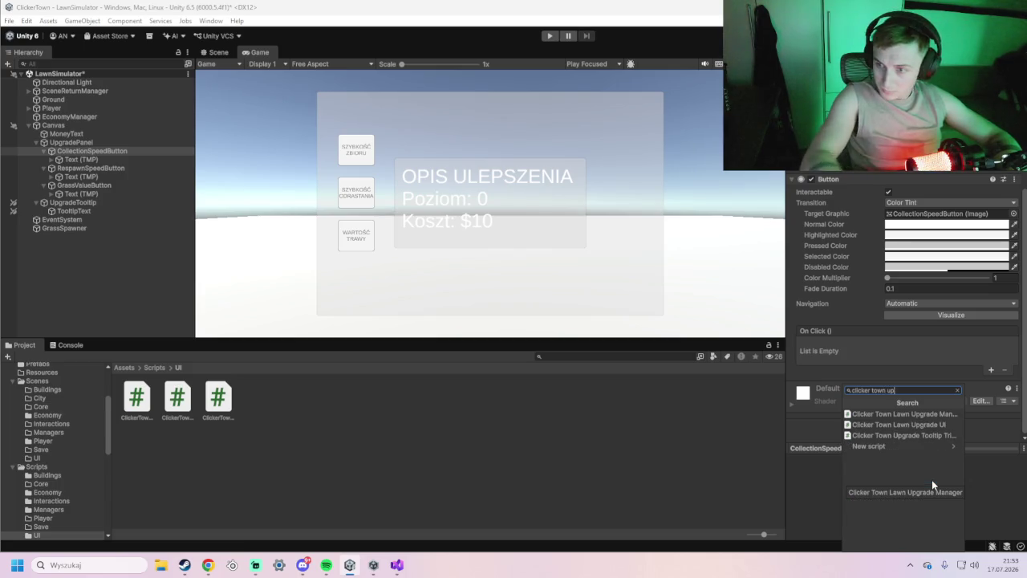
left_click(910, 435)
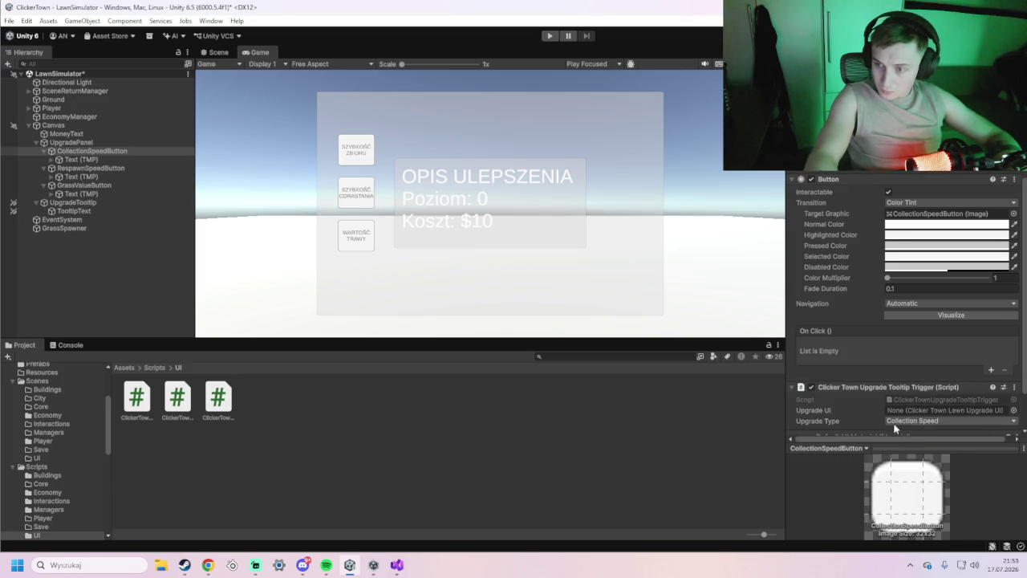
Assign the Canvas to the trigger's Upgrade UI field.
scroll(899, 427, "down", 1)
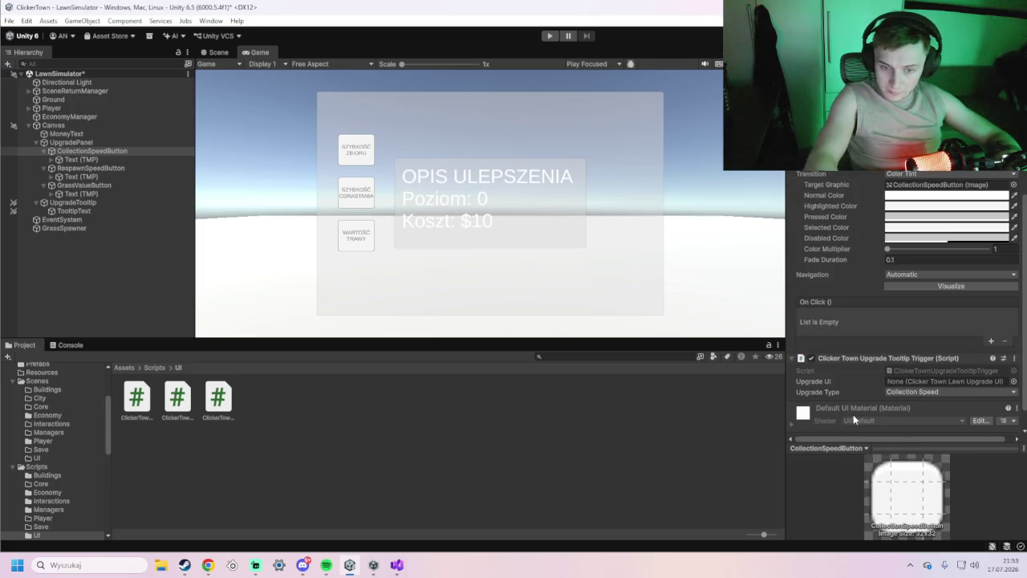
left_click(908, 382)
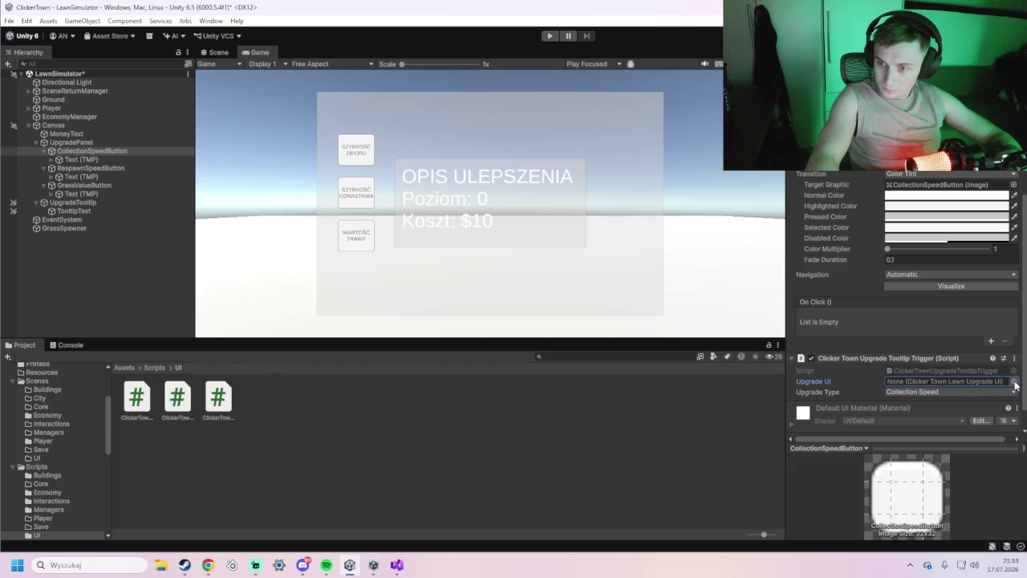
mouse_move(53, 125)
left_mouse_down()
mouse_move(64, 146)
mouse_move(646, 265)
mouse_move(914, 382)
left_mouse_up()
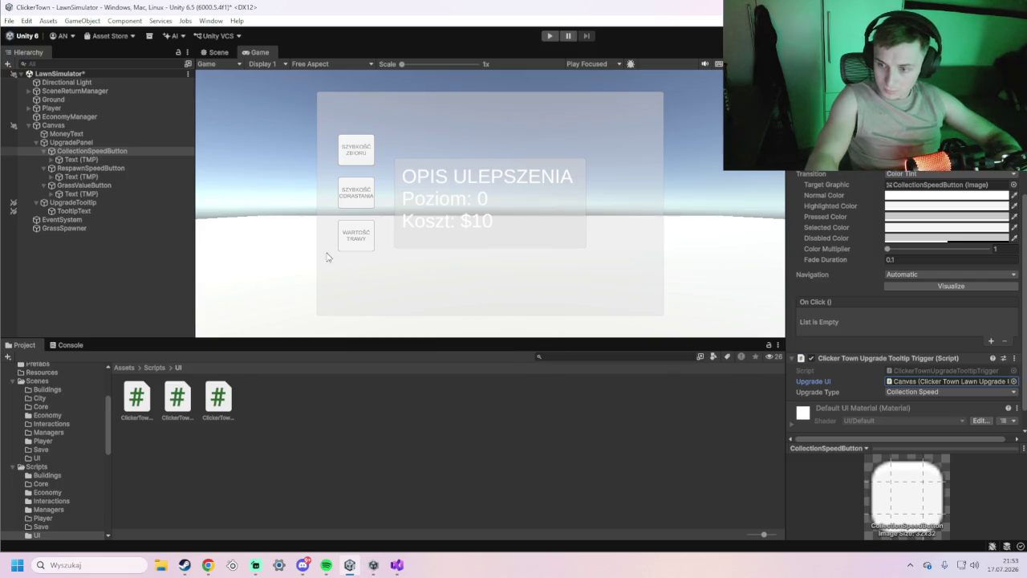
left_click(96, 168)
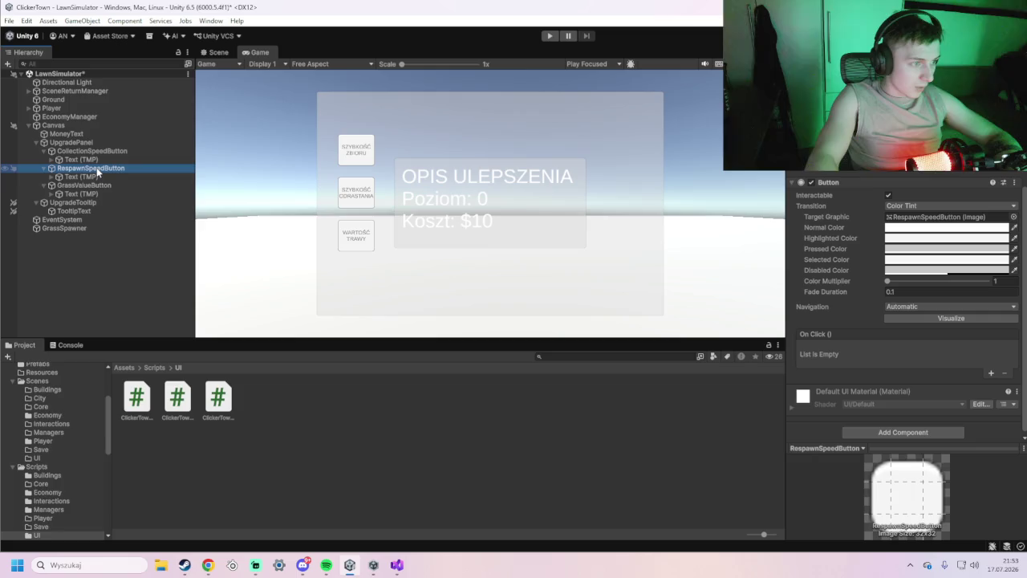
Give RespawnSpeedButton a Canvas-linked Upgrade Tooltip Trigger with Upgrade Type Respawn Speed.
left_click(920, 433)
left_click(910, 436)
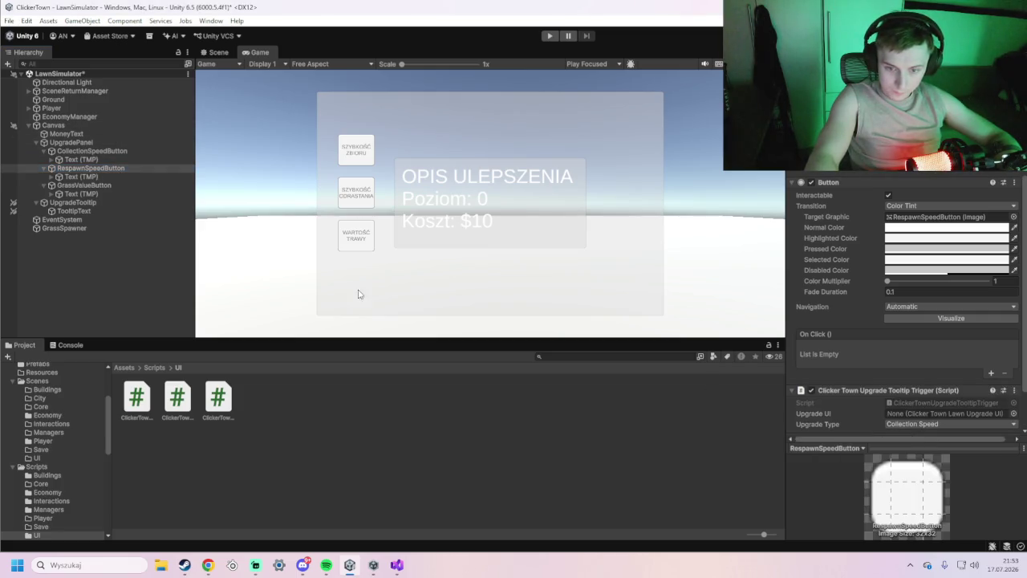
mouse_move(65, 126)
left_mouse_down()
mouse_move(186, 156)
mouse_move(923, 411)
mouse_move(922, 422)
left_mouse_up()
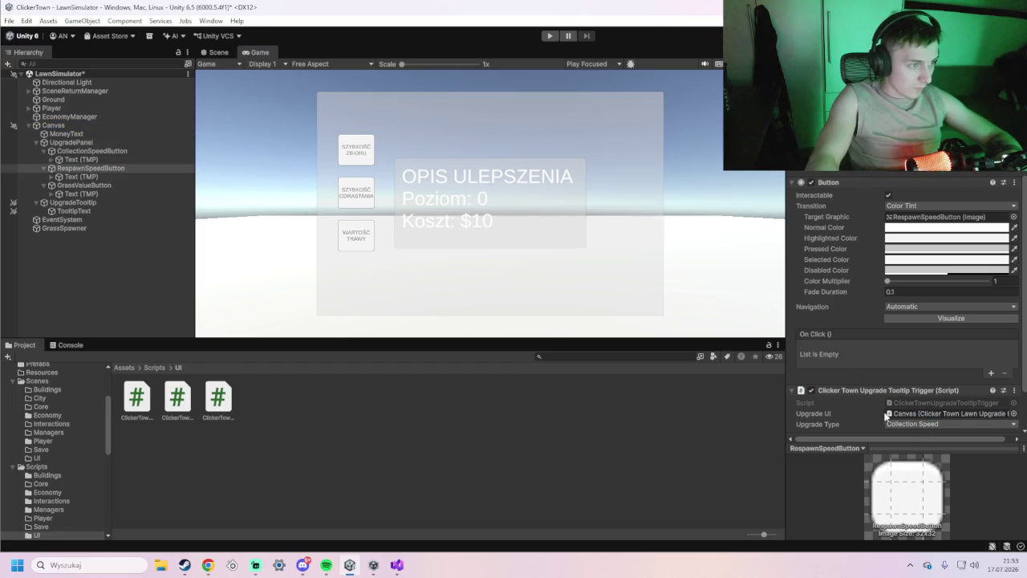
left_click(104, 150)
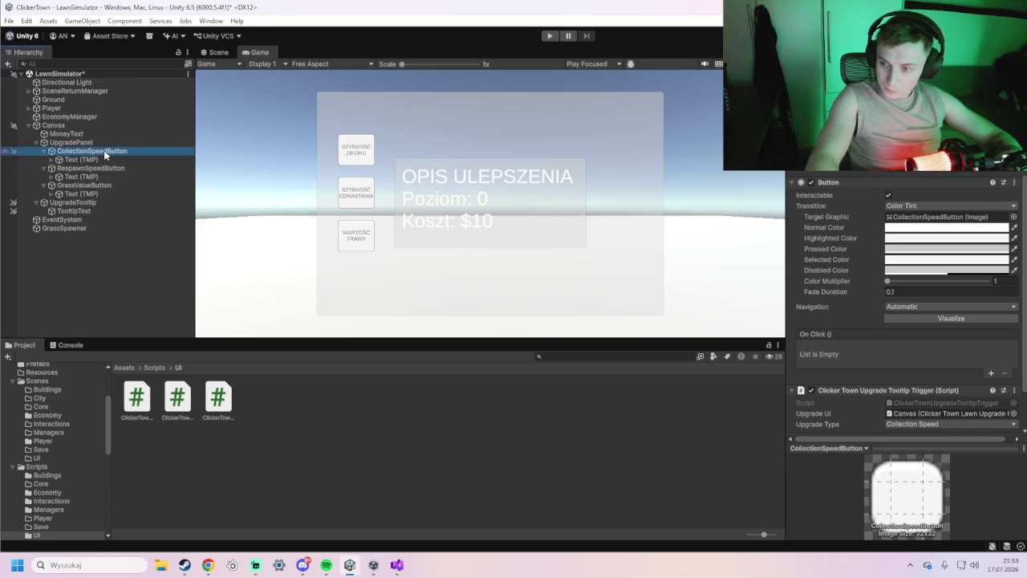
left_click(103, 168)
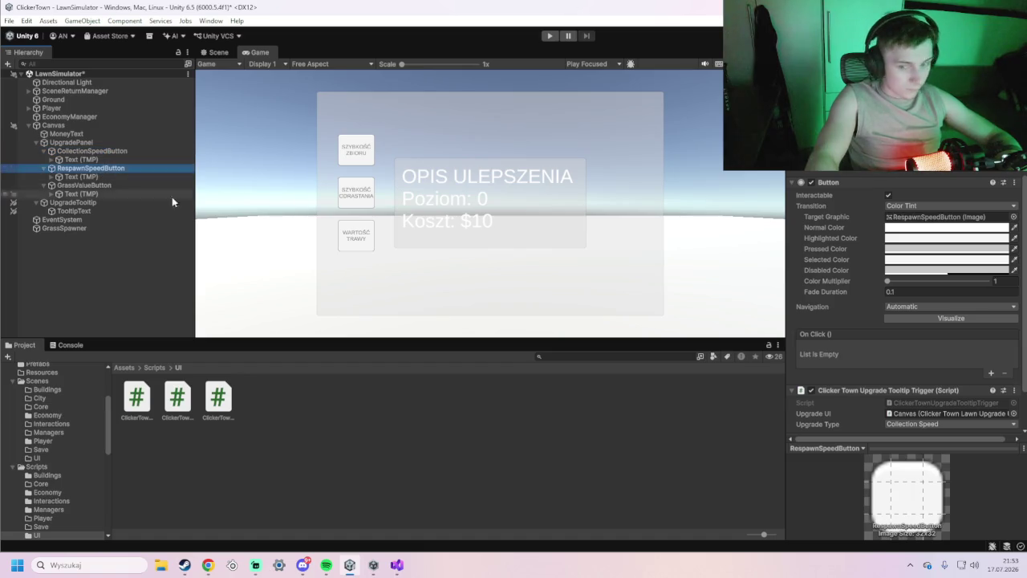
left_click(927, 425)
left_click(919, 447)
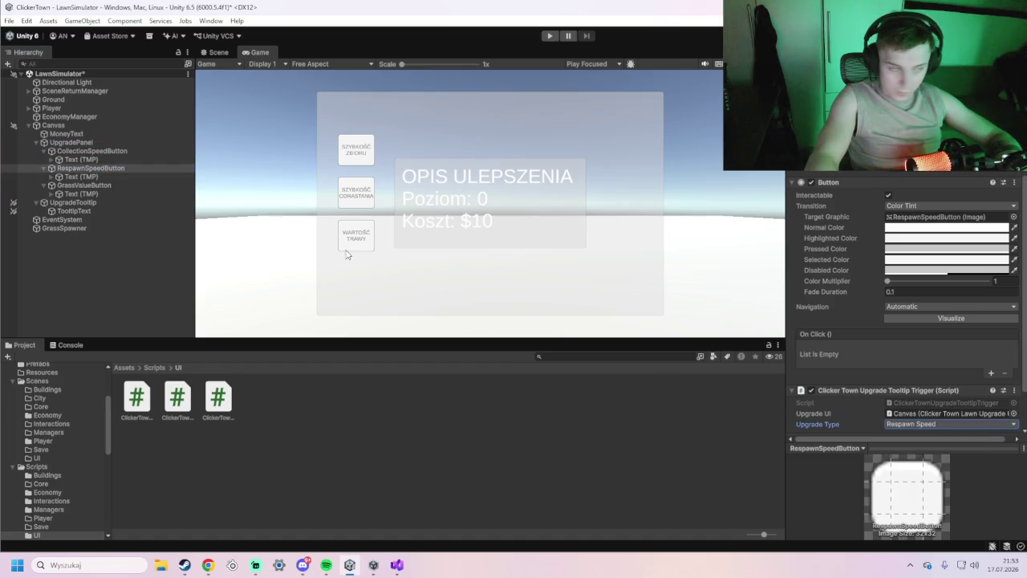
Give GrassValueButton a Canvas-linked Upgrade Tooltip Trigger with Upgrade Type Grass Value.
left_click(84, 186)
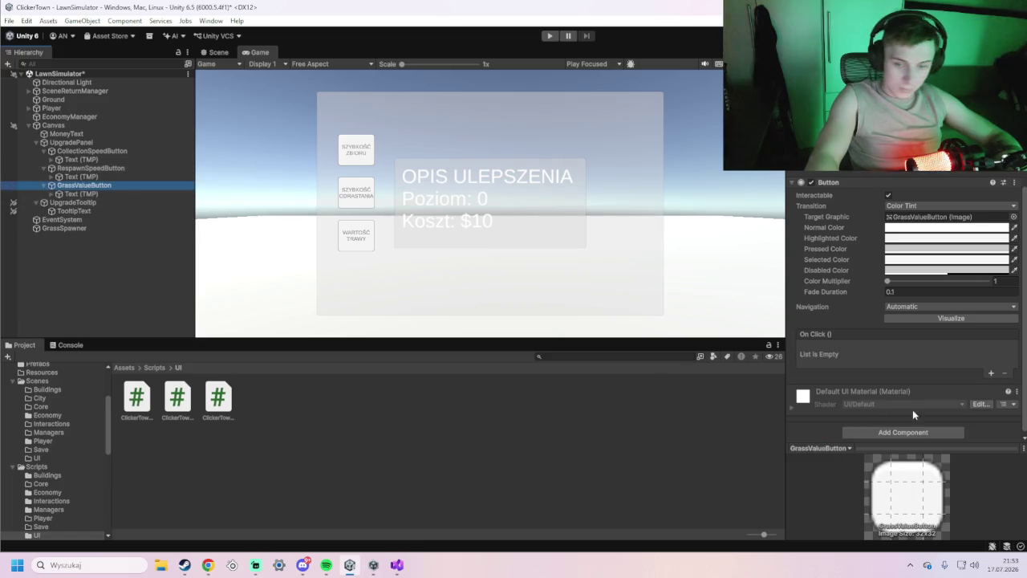
left_click(902, 432)
left_click(910, 438)
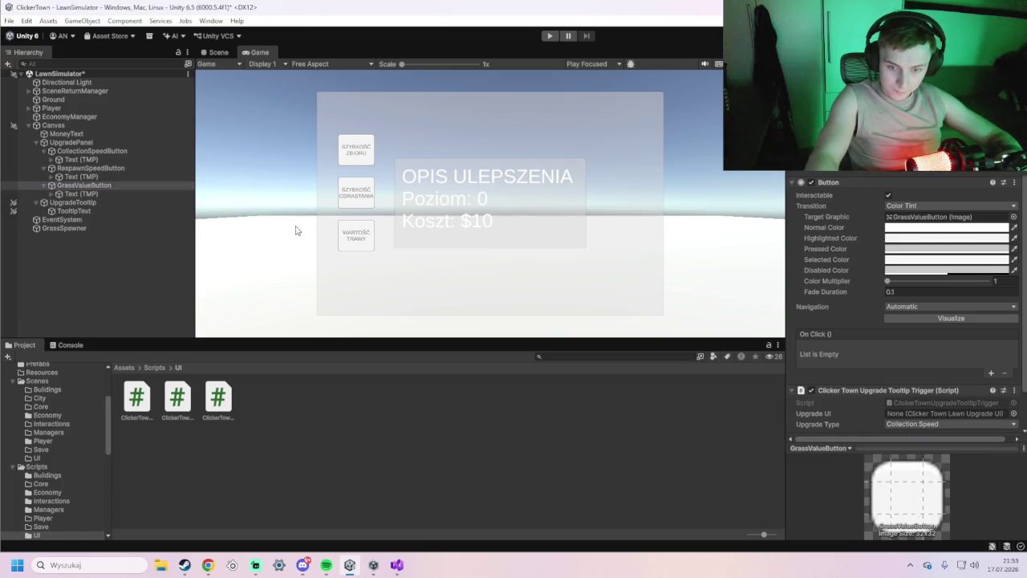
mouse_move(53, 126)
left_mouse_down()
mouse_move(853, 372)
mouse_move(936, 415)
left_mouse_up()
left_click(936, 423)
left_click(931, 460)
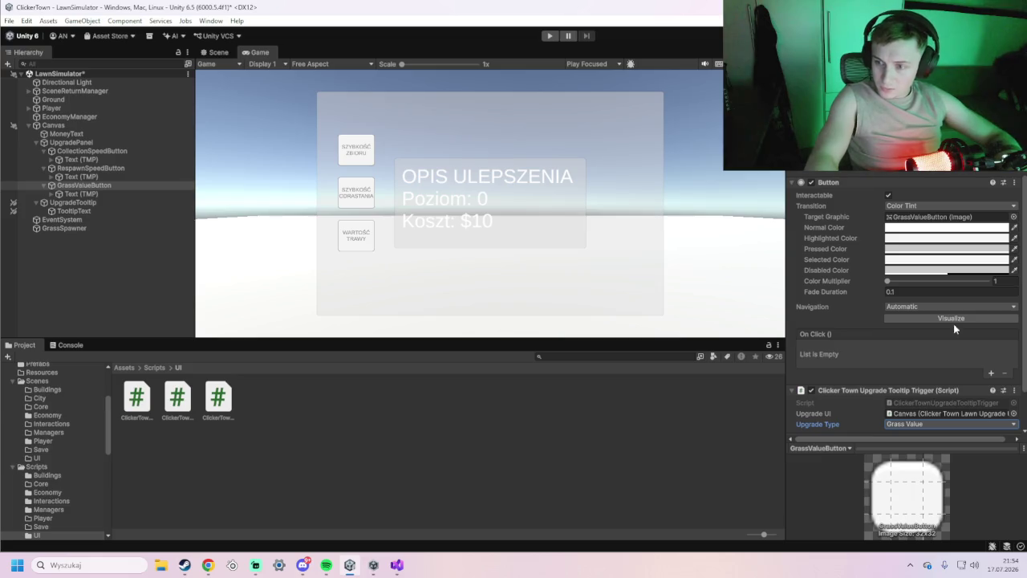
left_click(71, 126)
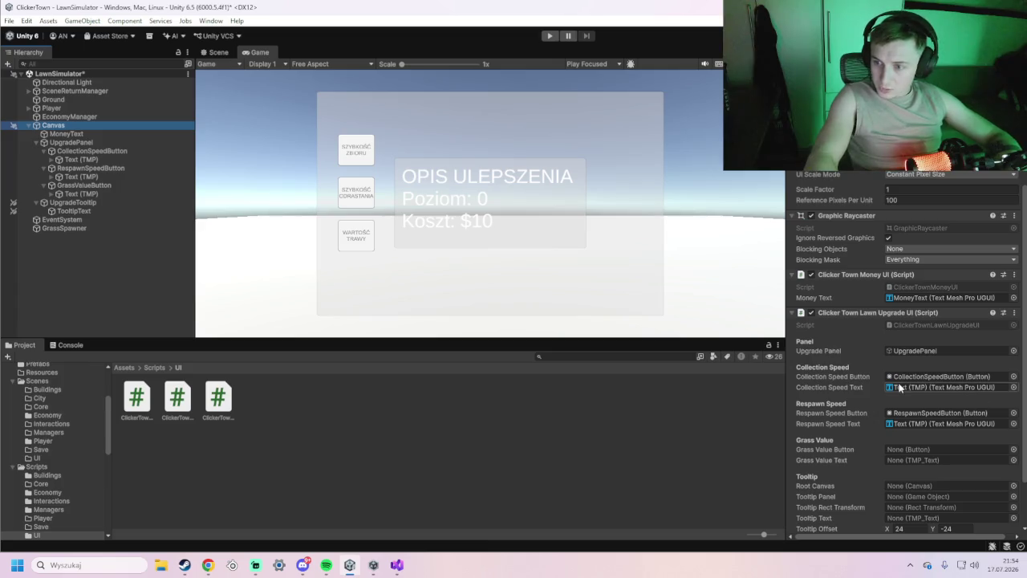
Set Grass Value Button to GrassValueButton and Grass Value Text to its Text (TMP), then save LawnSimulator.
scroll(860, 390, "down", 3)
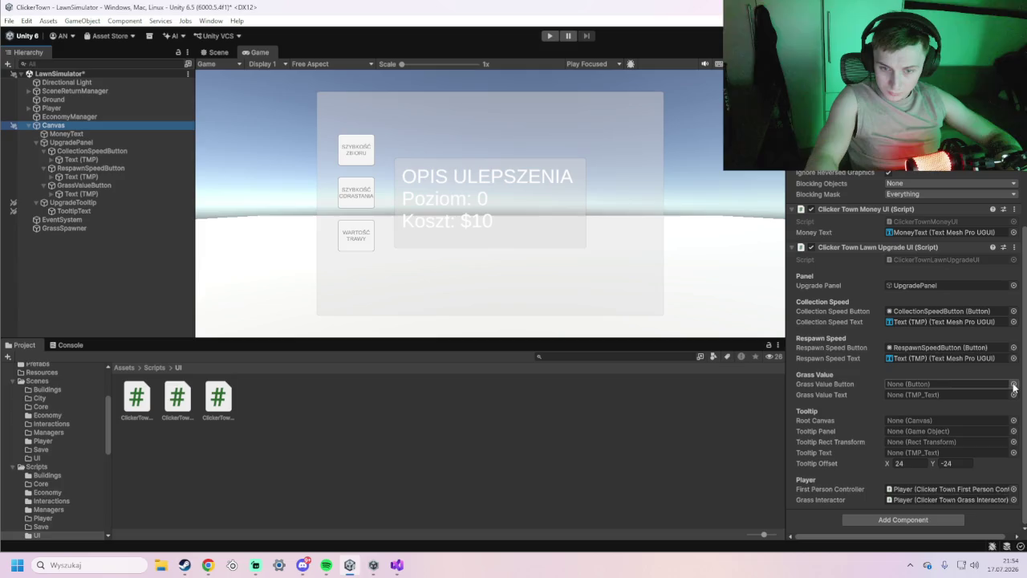
left_click(1014, 384)
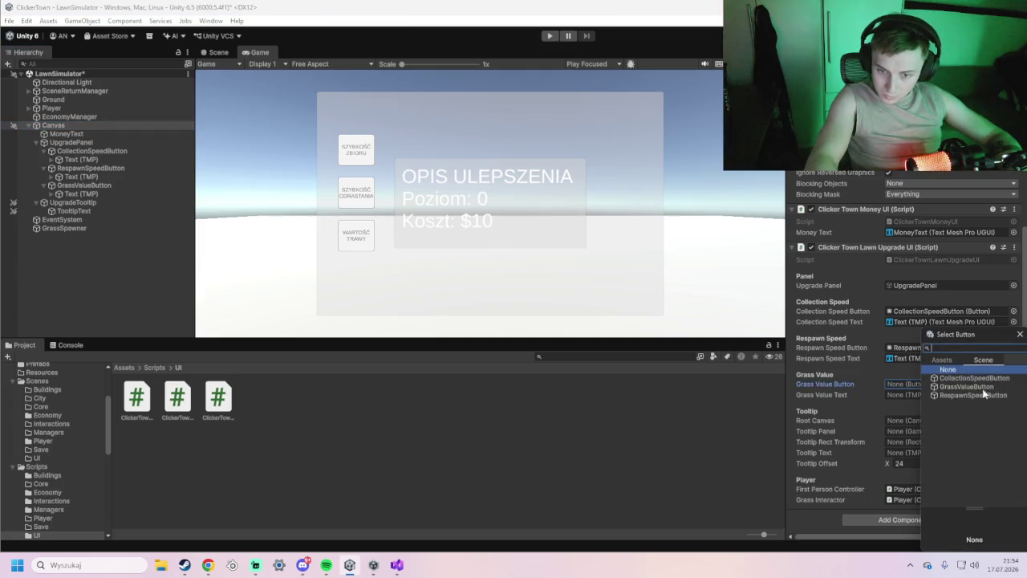
left_click(978, 387)
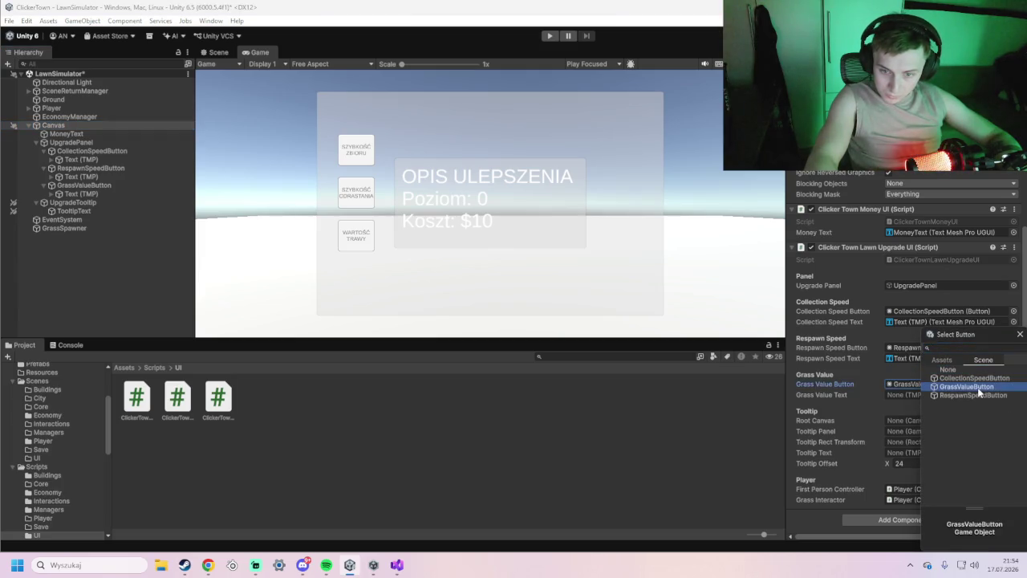
double_click(977, 387)
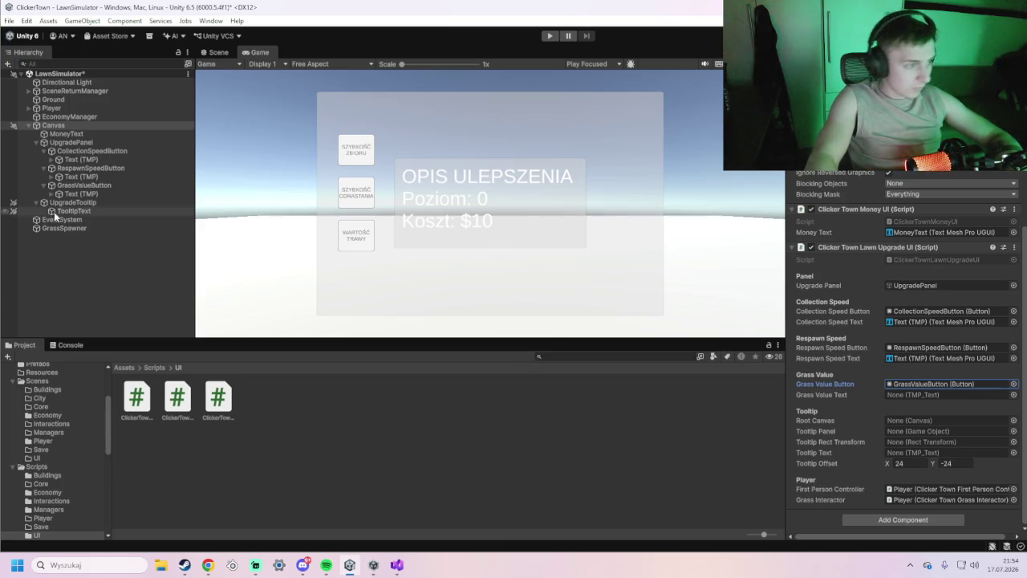
mouse_move(76, 199)
left_mouse_down()
mouse_move(243, 217)
mouse_move(900, 395)
left_mouse_up()
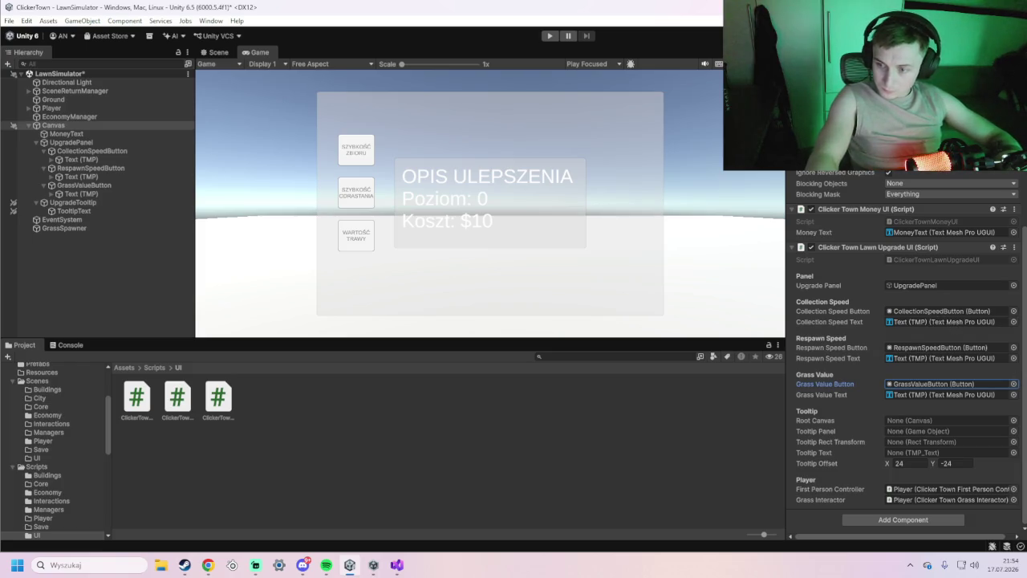
key("ctrl+s")
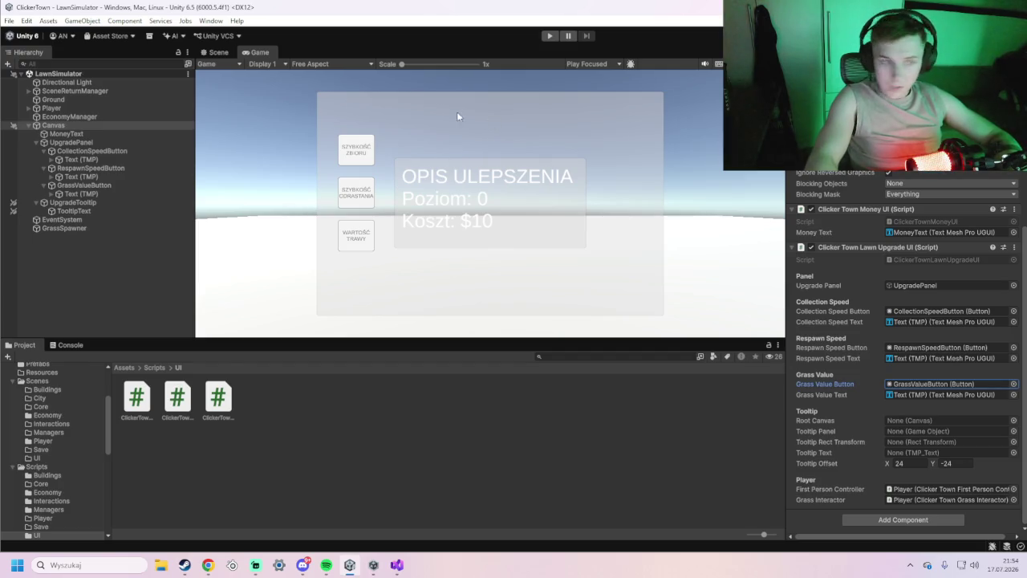
key("Tab")
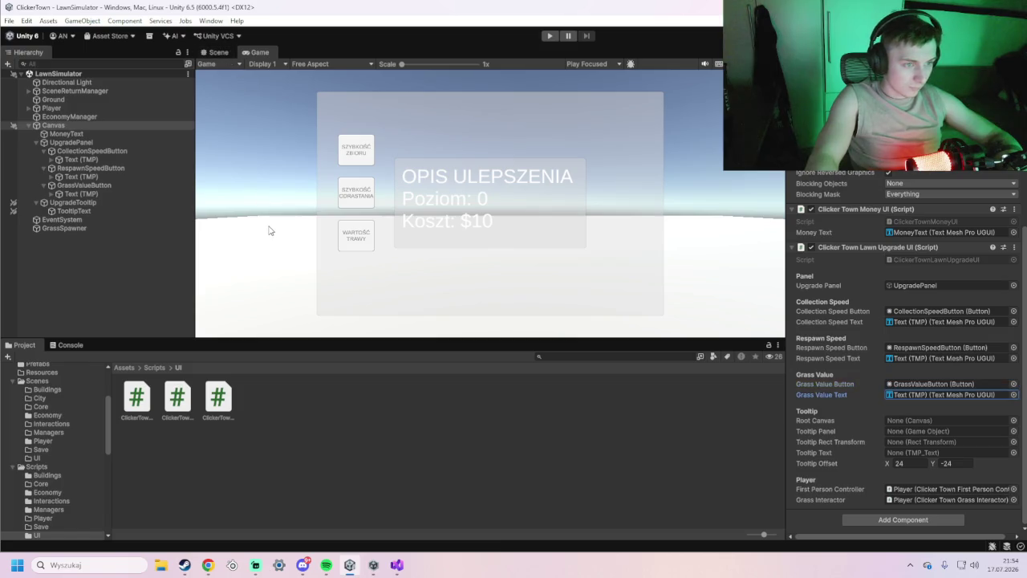
Open City.unity from Assets/Scenes, enter Play mode, and click the lawn building to reach LawnSimulator.
left_click(38, 384)
left_click(504, 400)
double_click(501, 399)
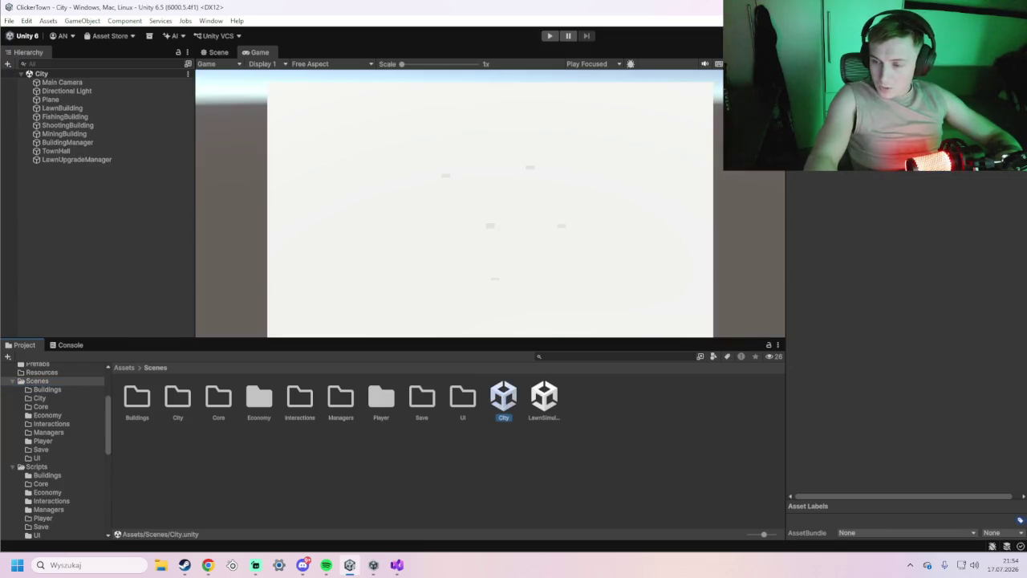
left_click(549, 36)
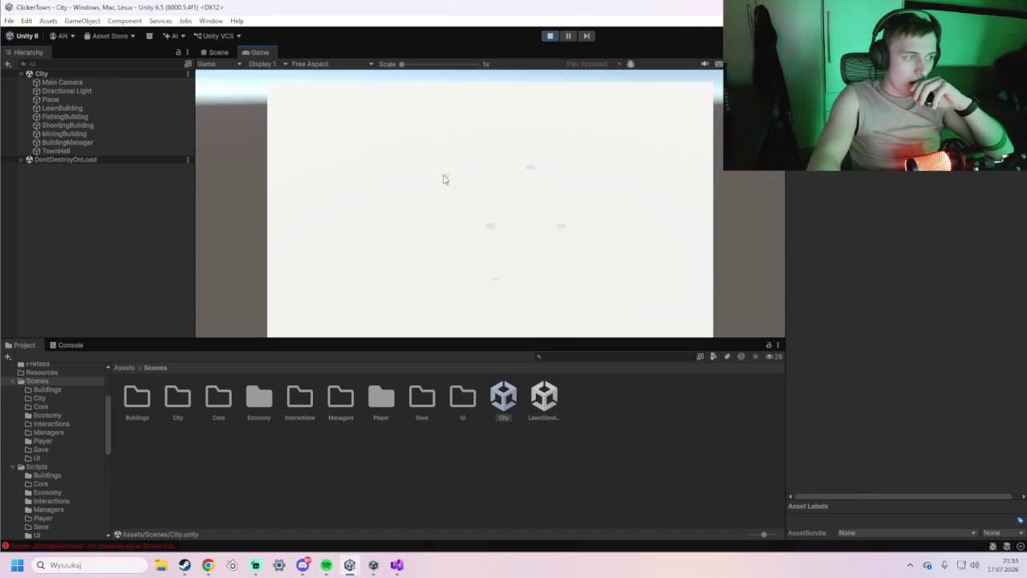
left_click(494, 281)
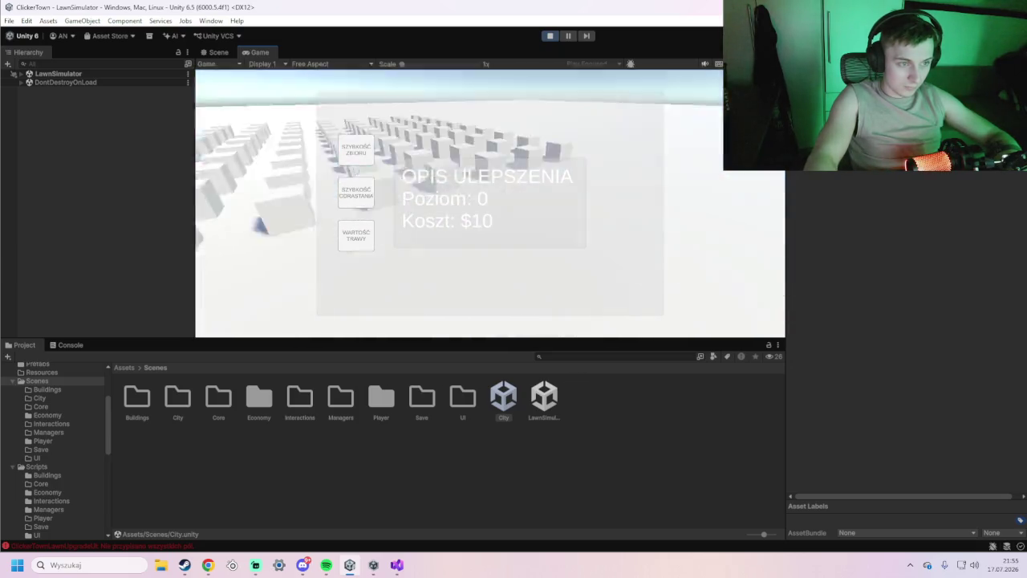
key("super")
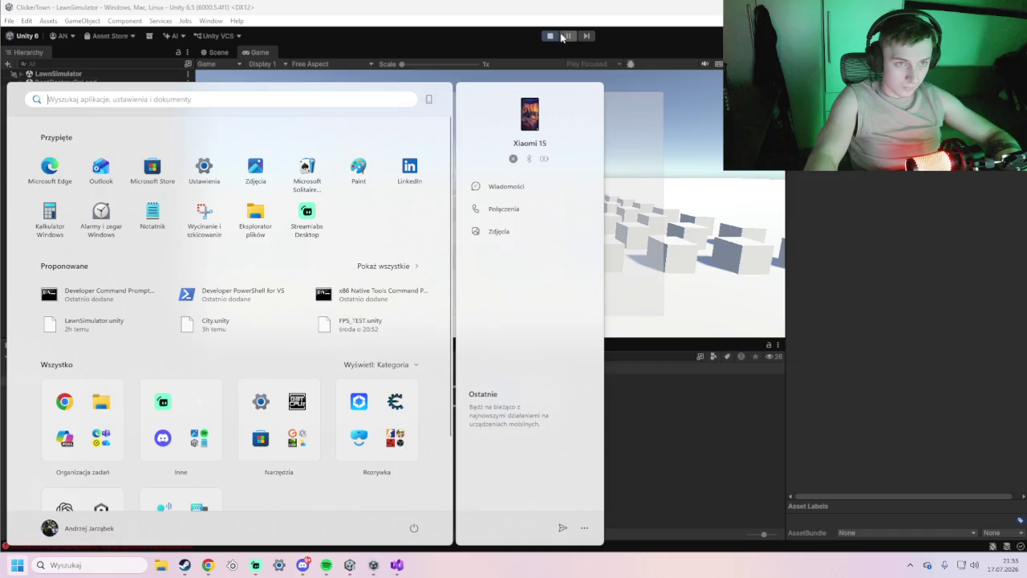
Exit Play mode and return to the City scene in the Scene view.
left_click(562, 37)
key("alt+Tab")
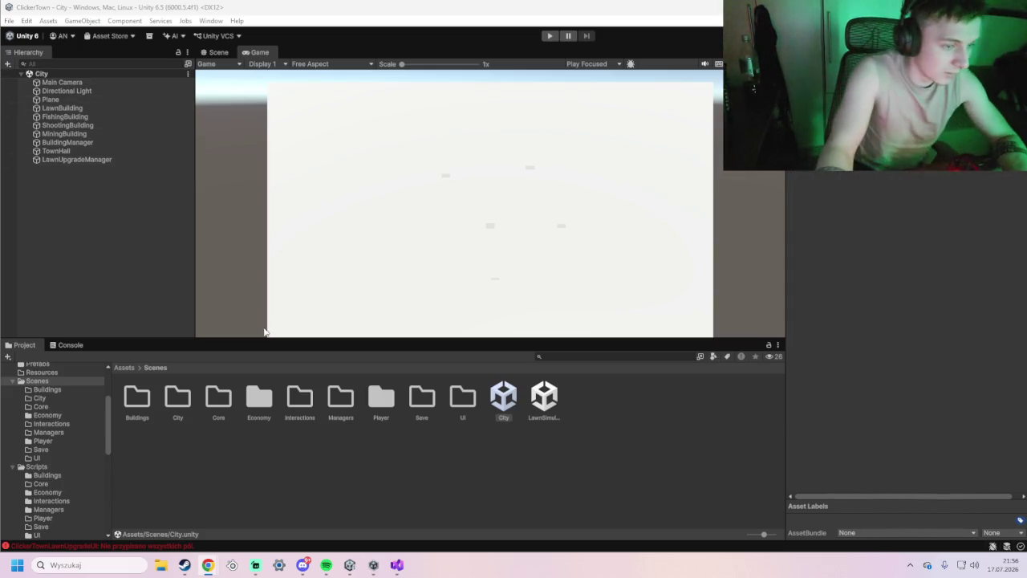
left_click(223, 52)
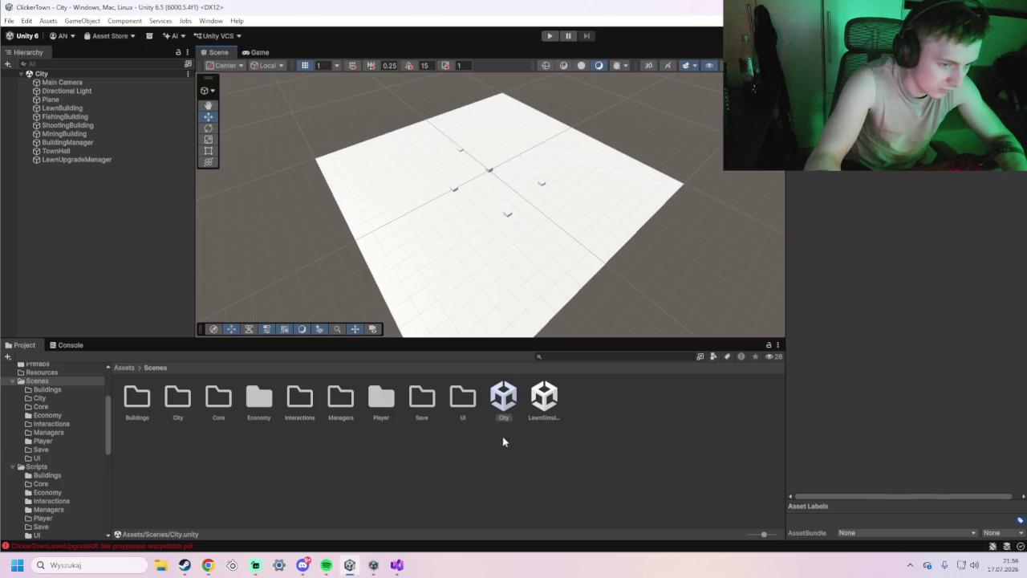
Open LawnSimulator.unity and show the Canvas's Lawn Upgrade UI in the Inspector.
left_click(550, 410)
double_click(550, 411)
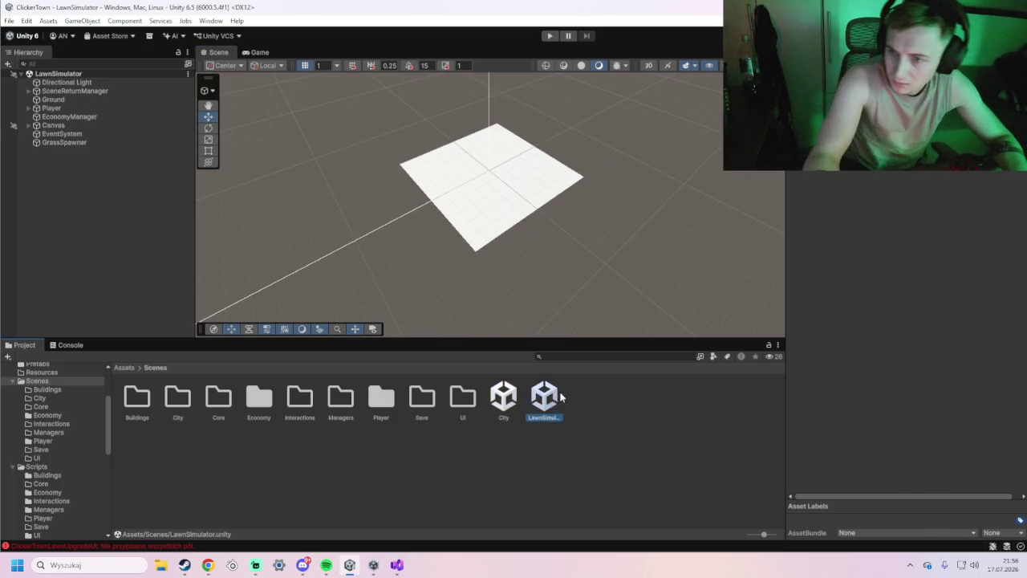
left_click(79, 124)
scroll(841, 371, "down", 3)
scroll(841, 371, "down", 2)
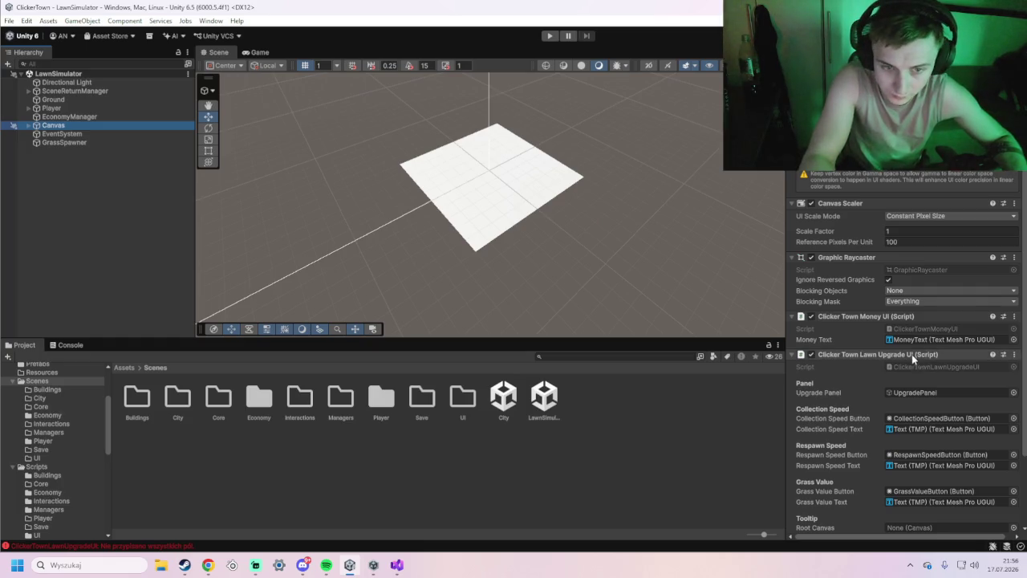
scroll(899, 349, "down", 4)
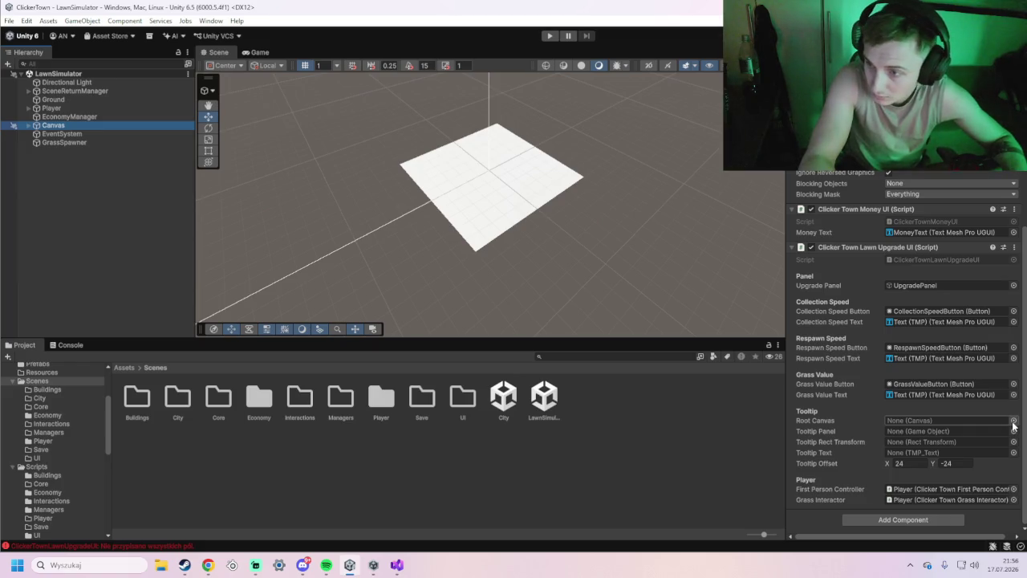
Assign Canvas, UpgradeTooltip (panel and rect transform) and TooltipText to the tooltip fields.
mouse_move(53, 125)
left_mouse_down()
mouse_move(793, 343)
mouse_move(938, 425)
left_mouse_up()
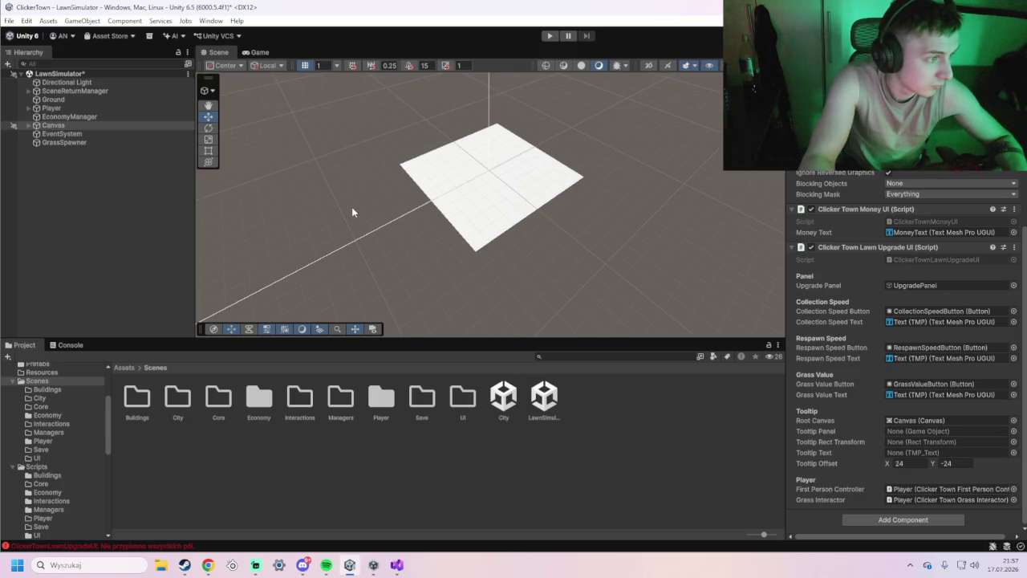
left_click(29, 126)
mouse_move(64, 153)
left_mouse_down()
mouse_move(799, 347)
mouse_move(923, 434)
left_mouse_up()
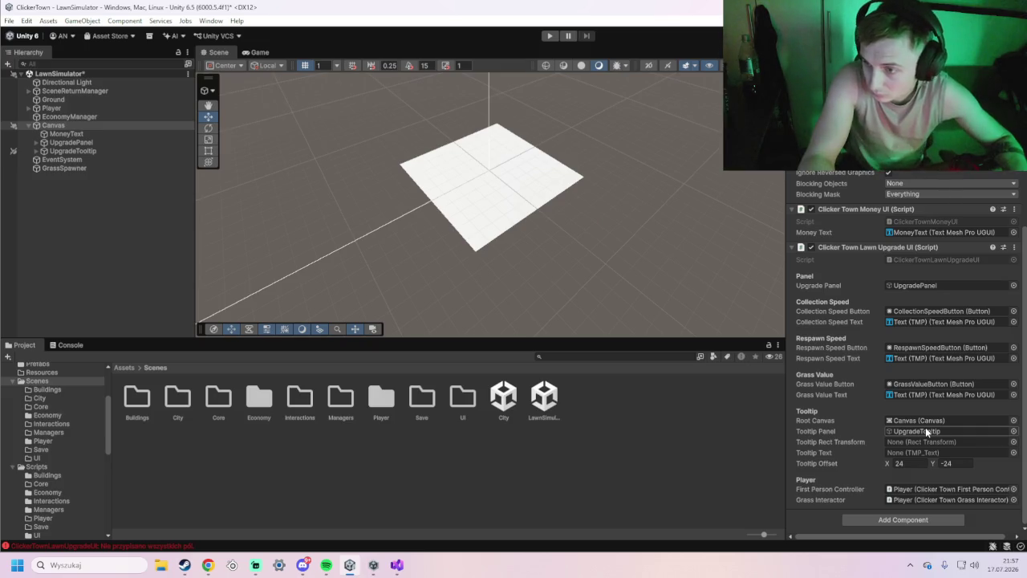
left_click_drag(77, 150, 955, 442)
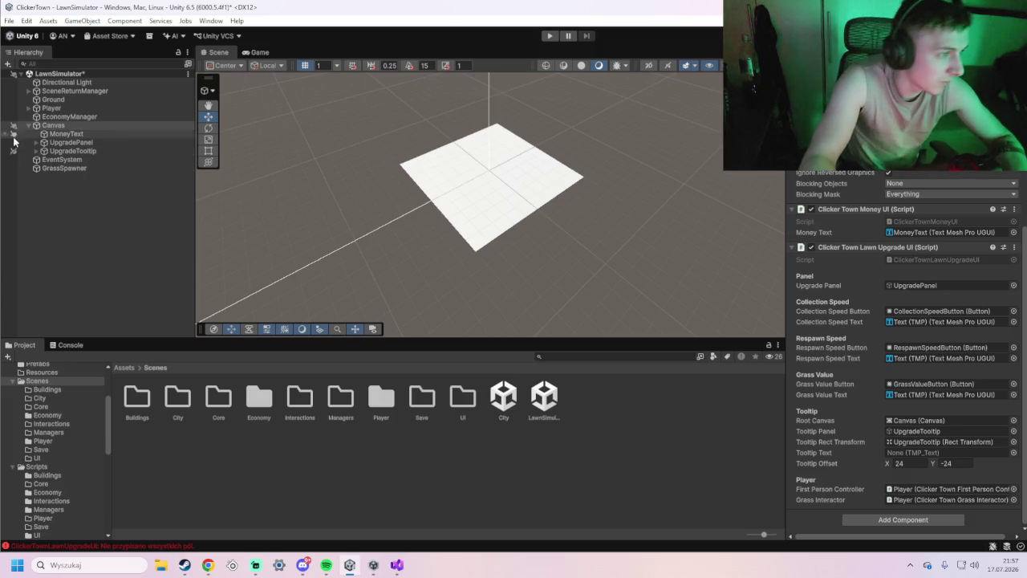
left_click(37, 151)
mouse_move(69, 159)
left_mouse_down()
mouse_move(593, 325)
mouse_move(928, 450)
left_mouse_up()
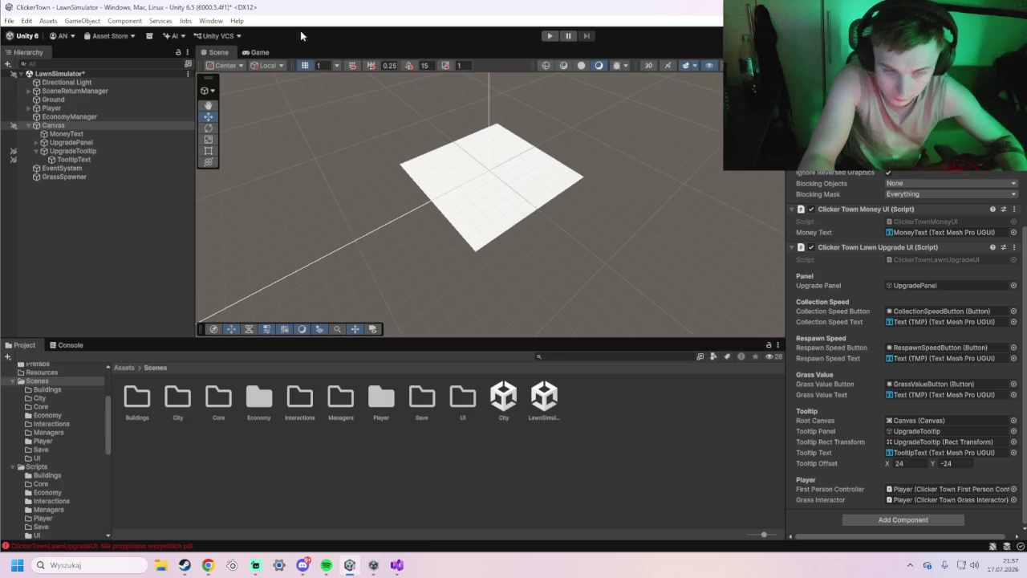
double_click(505, 396)
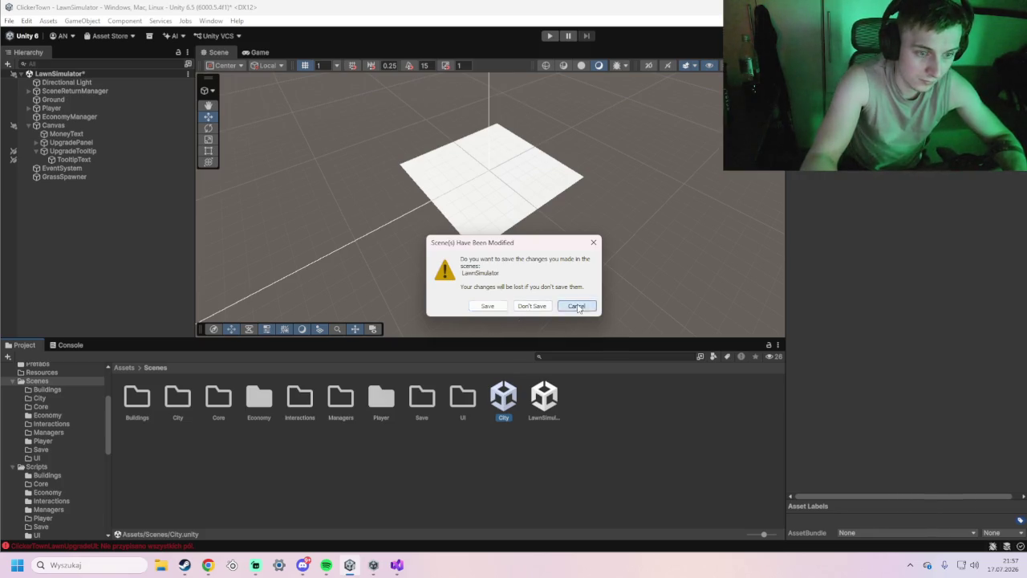
Save the modified LawnSimulator scene and start Play mode.
left_click(534, 307)
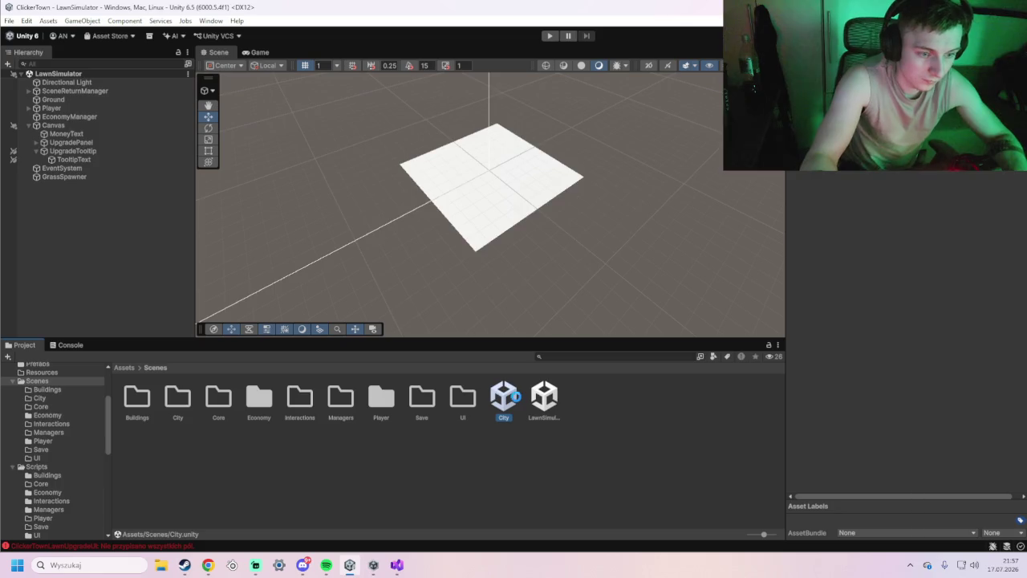
left_click(550, 35)
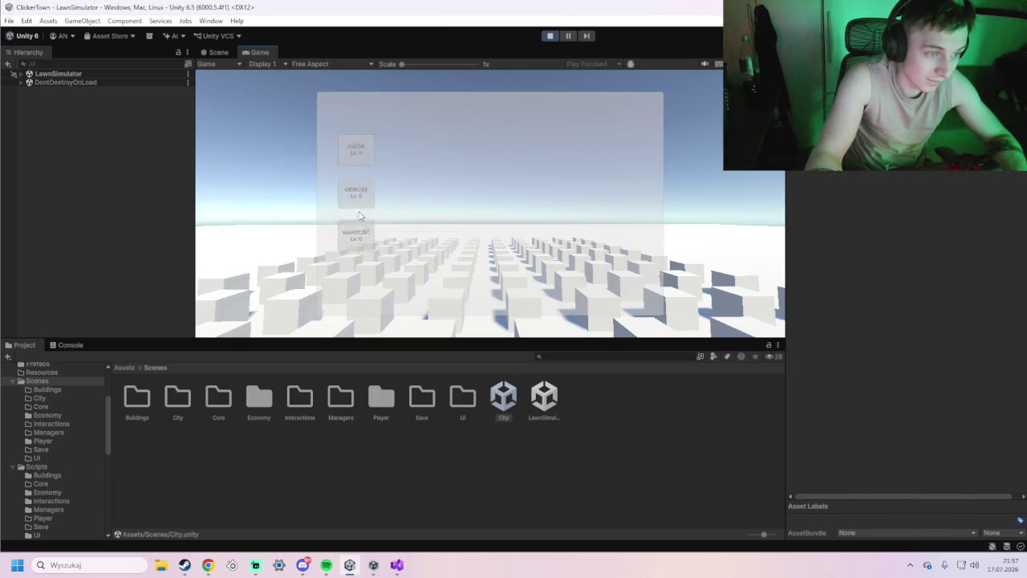
Test the upgrade tooltips and Tab panel toggle, buying one WARTOŚĆ TRAWY level.
mouse_move(361, 159)
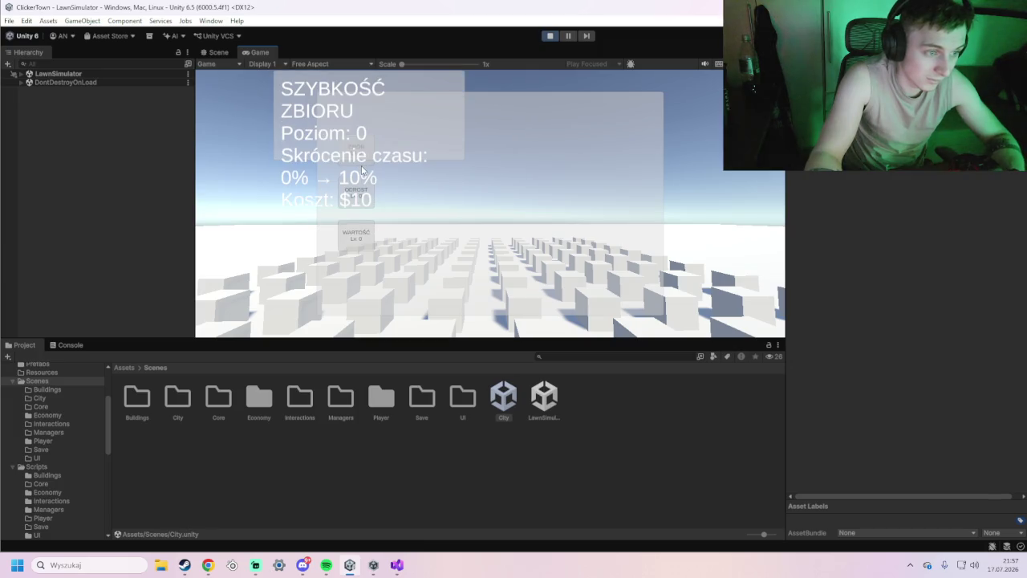
key("Escape")
key("Tab")
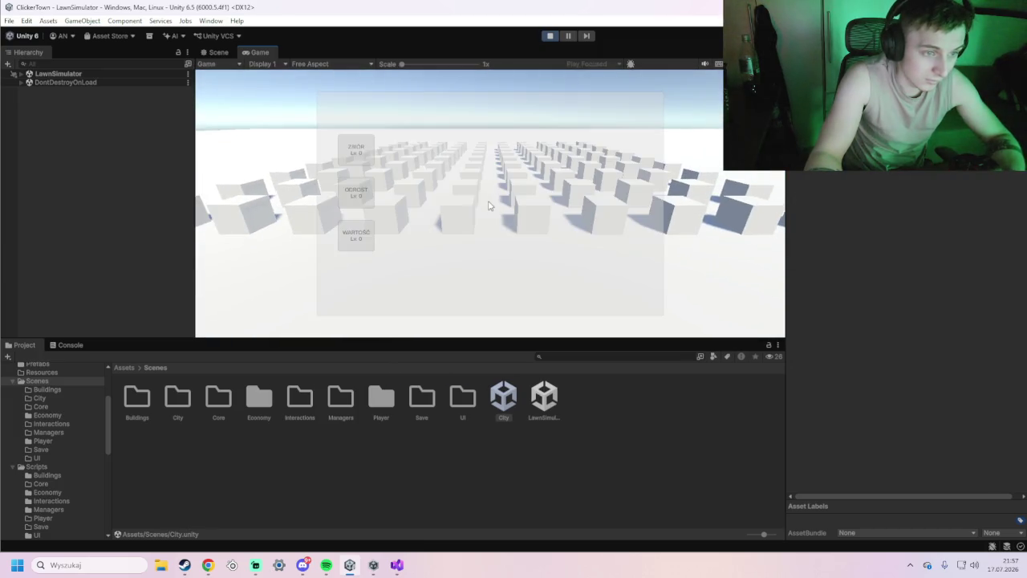
key("Tab")
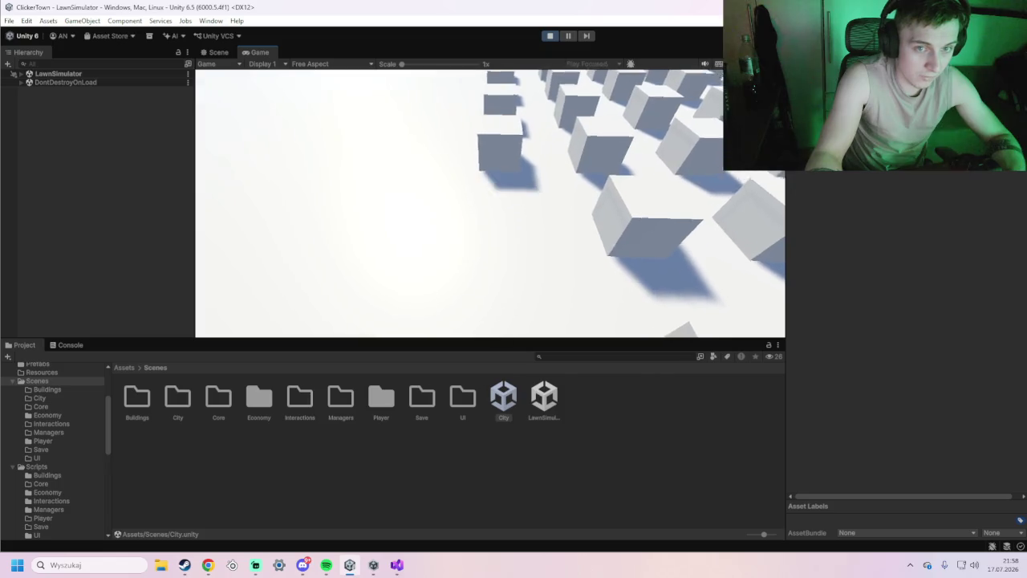
key("Tab")
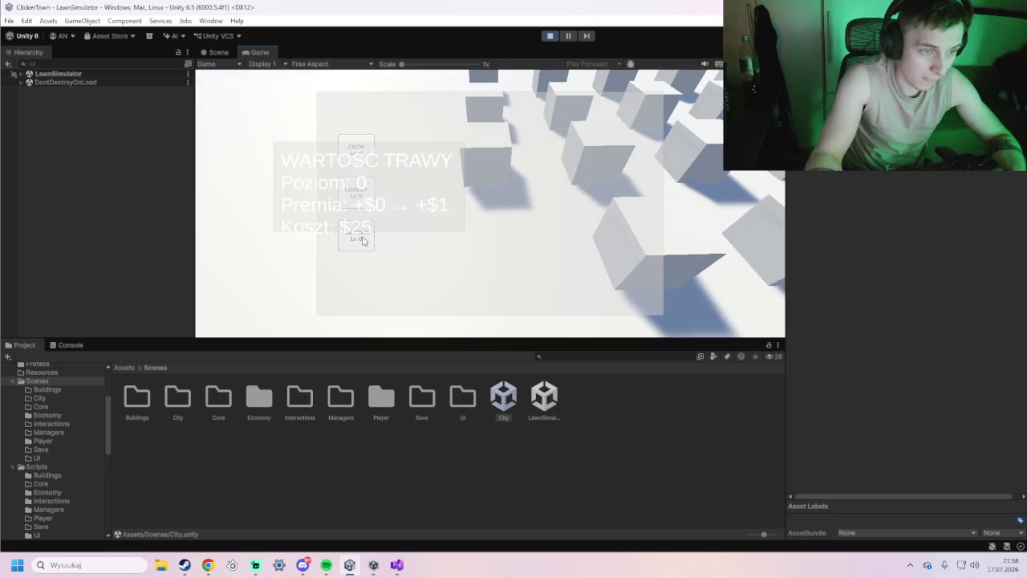
left_click(363, 240)
key("Tab")
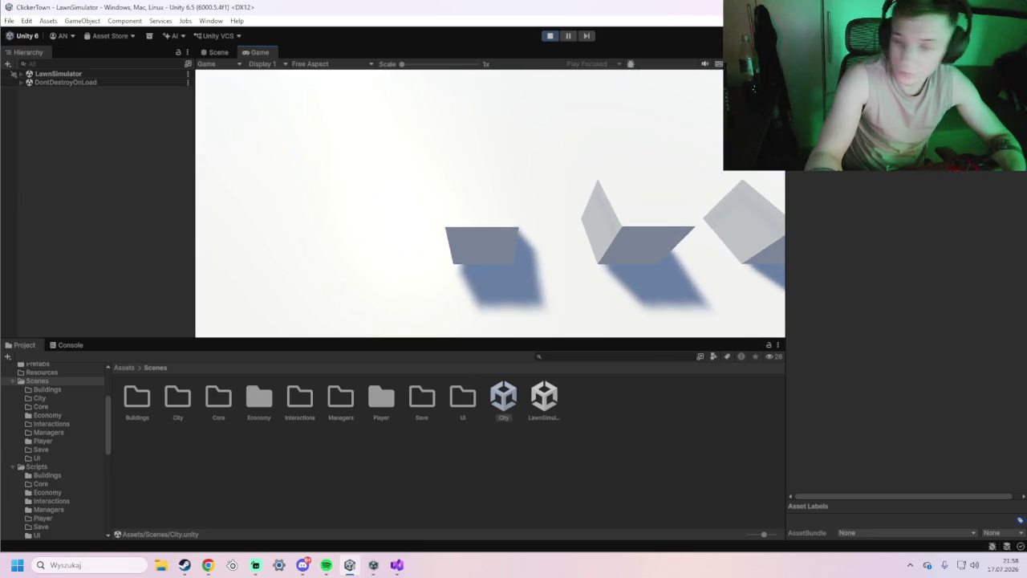
Buy a second WARTOŚĆ TRAWY level, reaching level 2, then stop the game.
key("Tab")
mouse_move(365, 237)
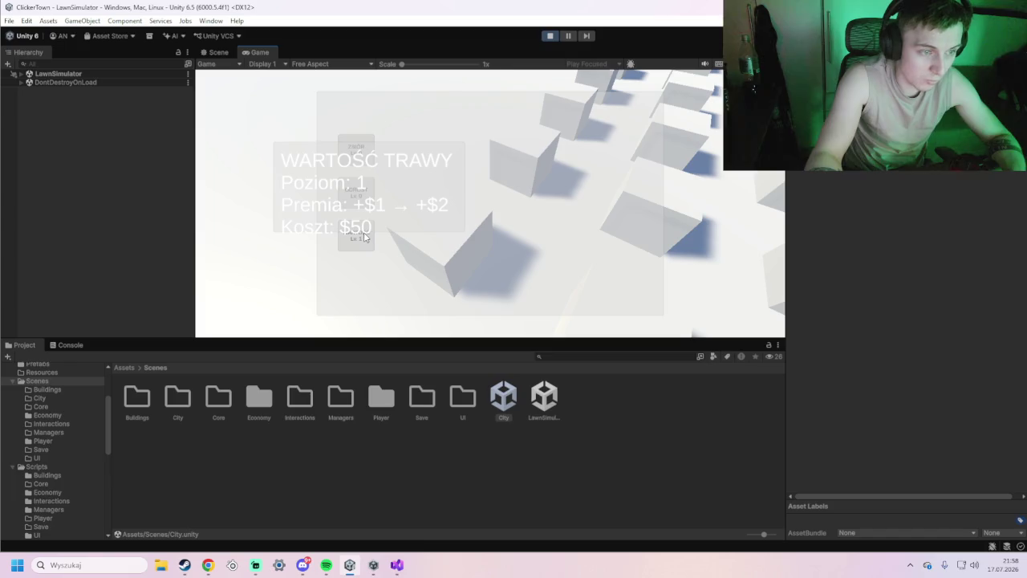
key("Tab")
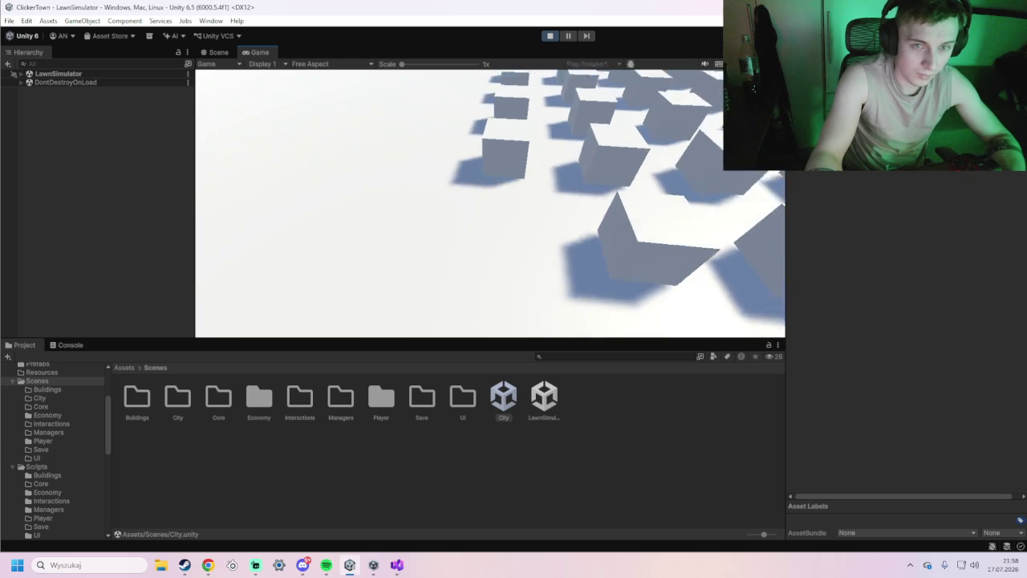
key("Tab")
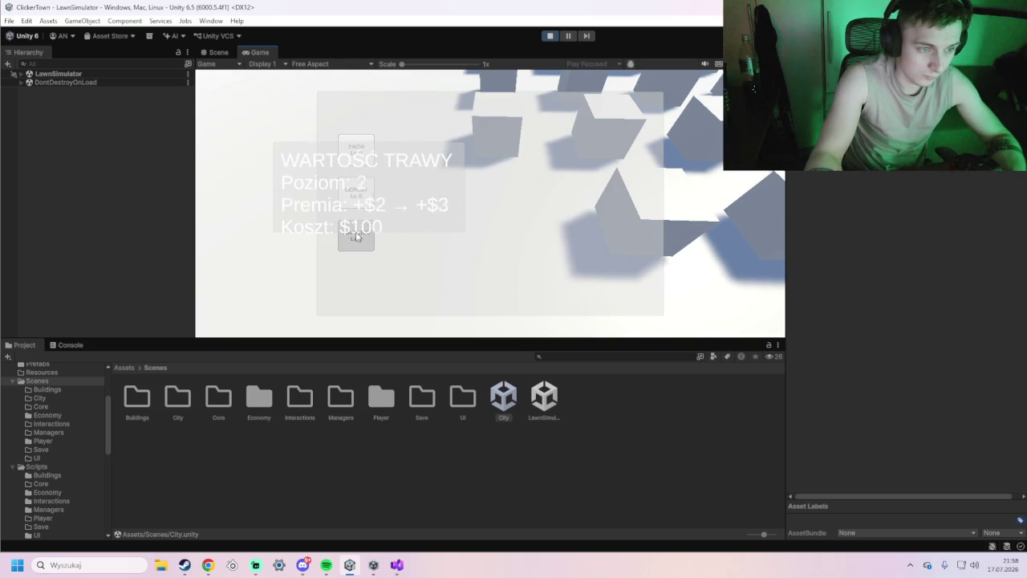
left_click(355, 235)
key("Tab")
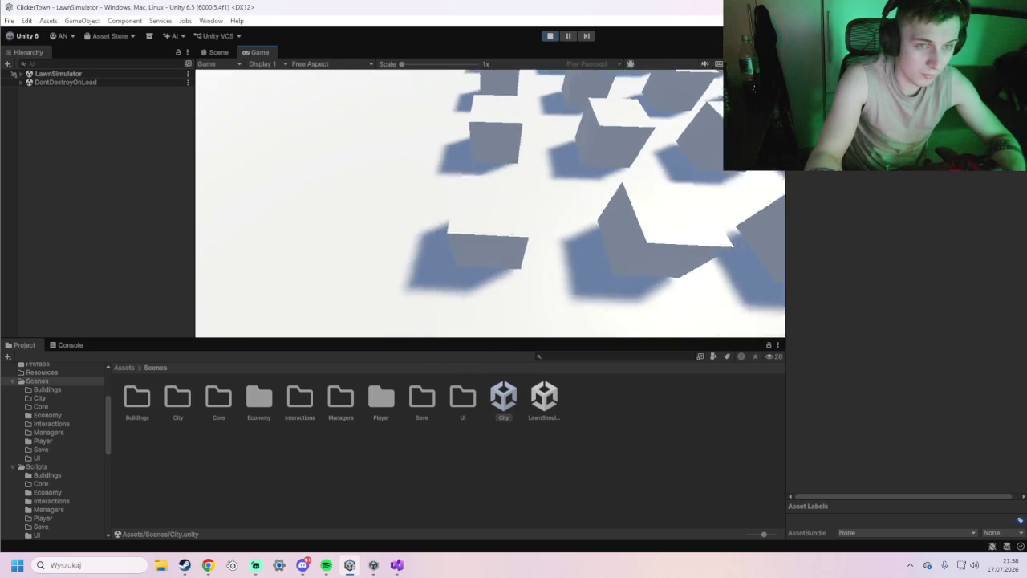
key("Tab")
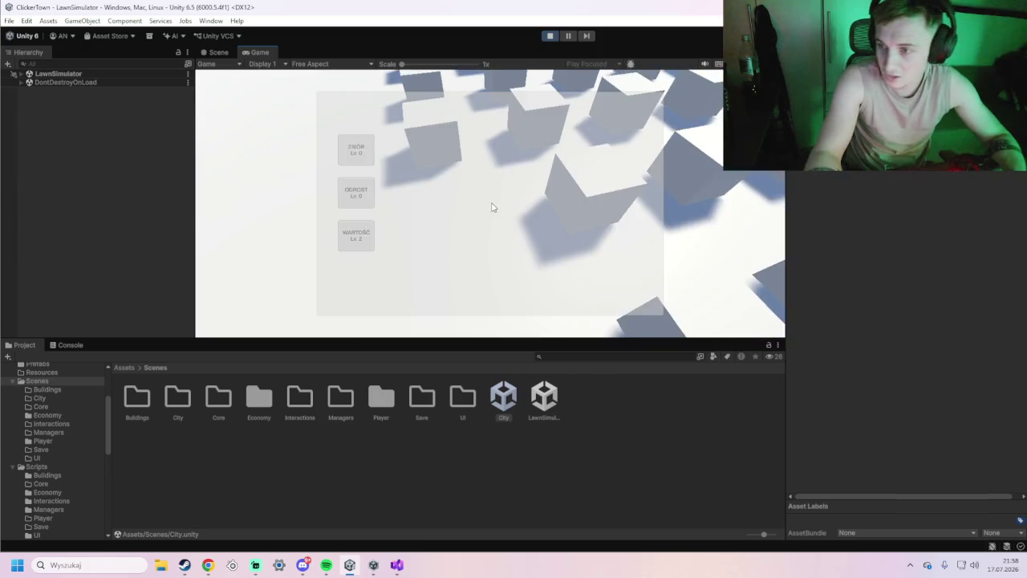
key("alt+Tab")
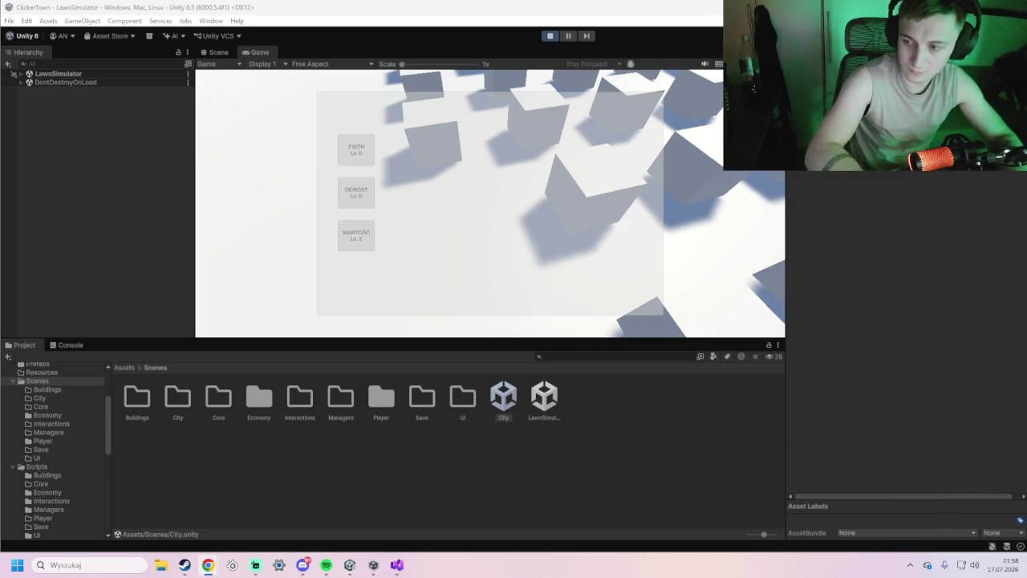
left_click(551, 36)
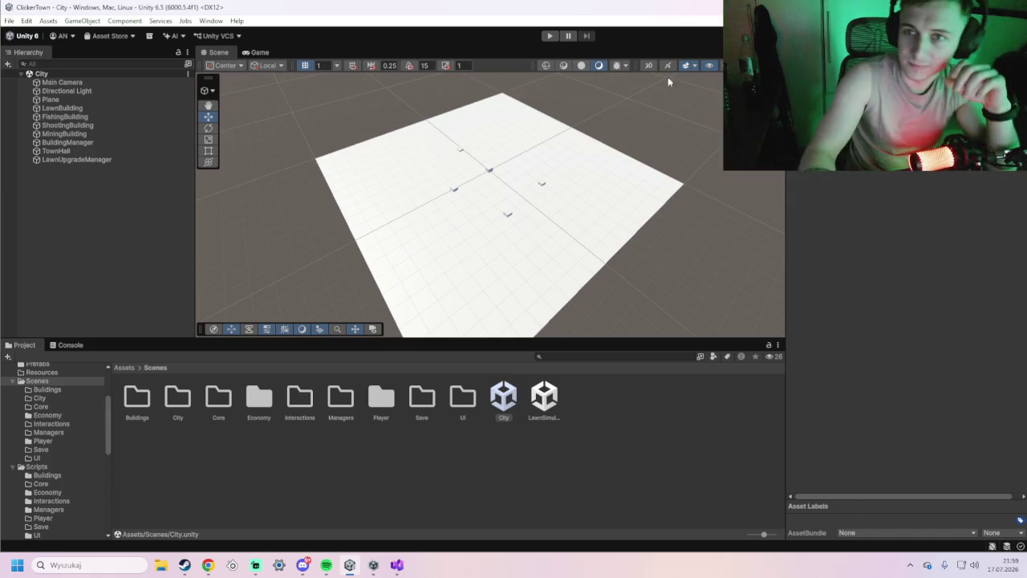
left_click(208, 565)
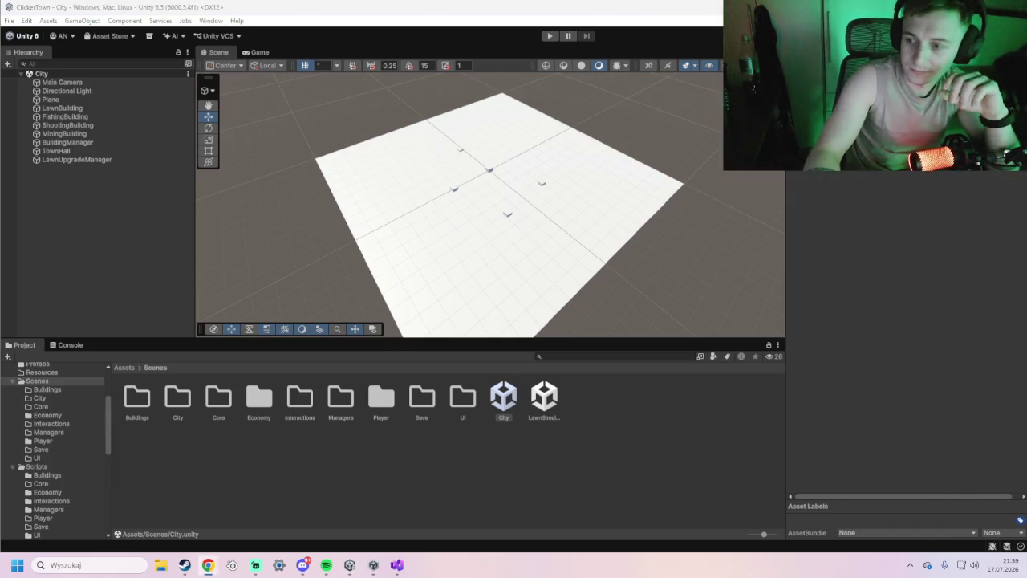
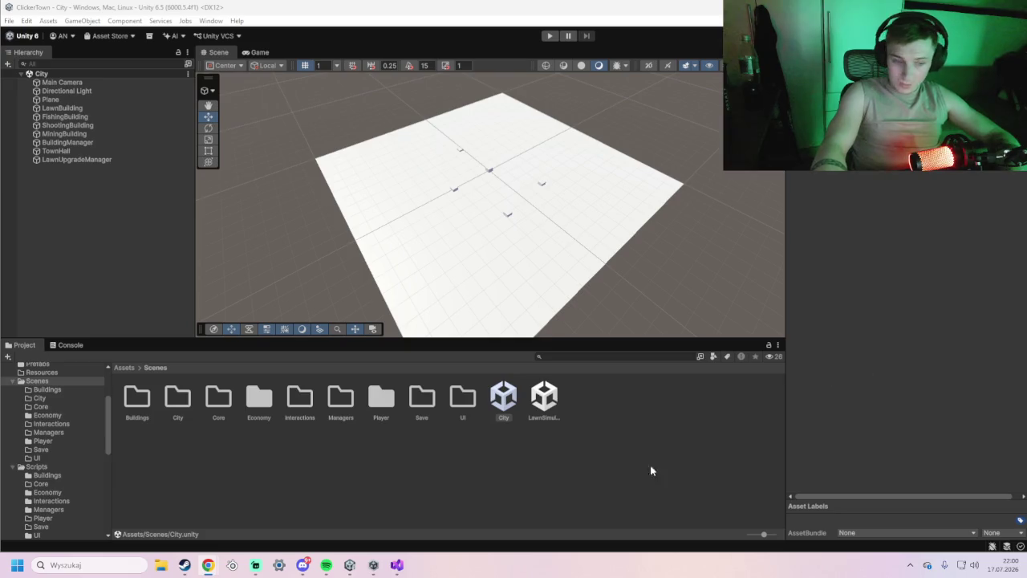
In Visual Studio, review ClickerTownLawnUpgradeManager.cs, then bring up ClickerTownEconomyManager.cs with its AddMoney and TrySpendMoney methods.
left_click(397, 565)
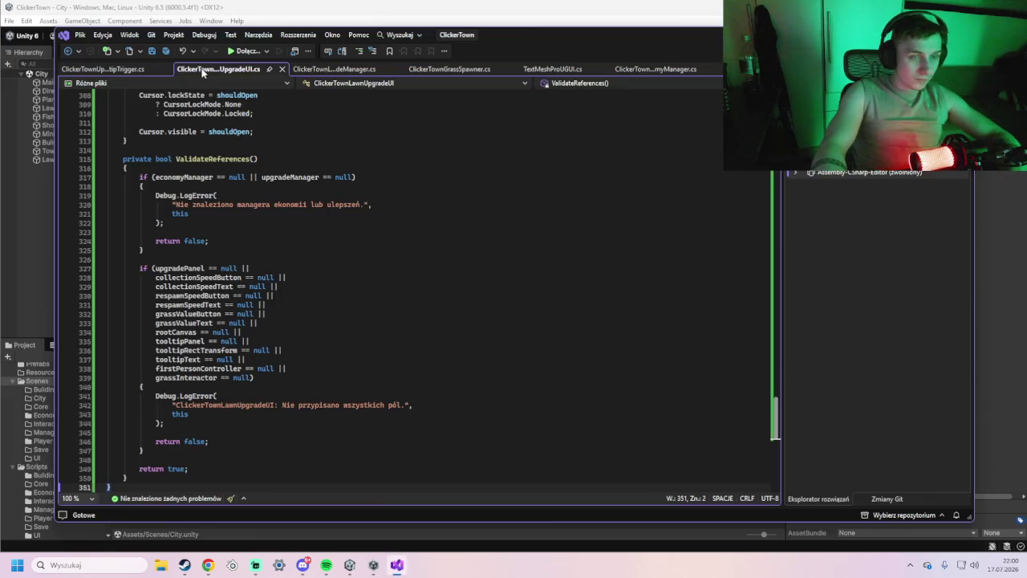
left_click(333, 70)
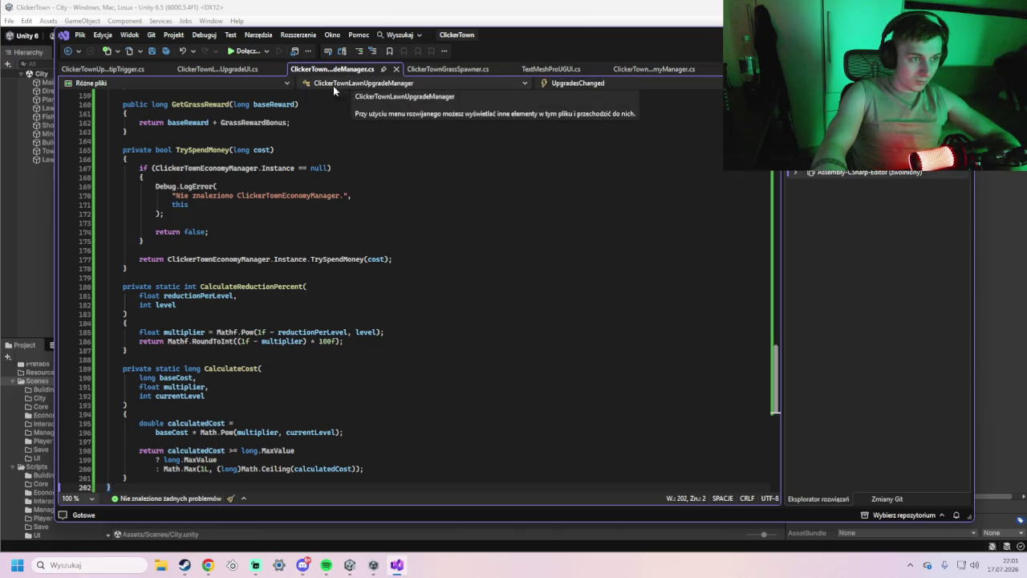
scroll(394, 188, "up", 12)
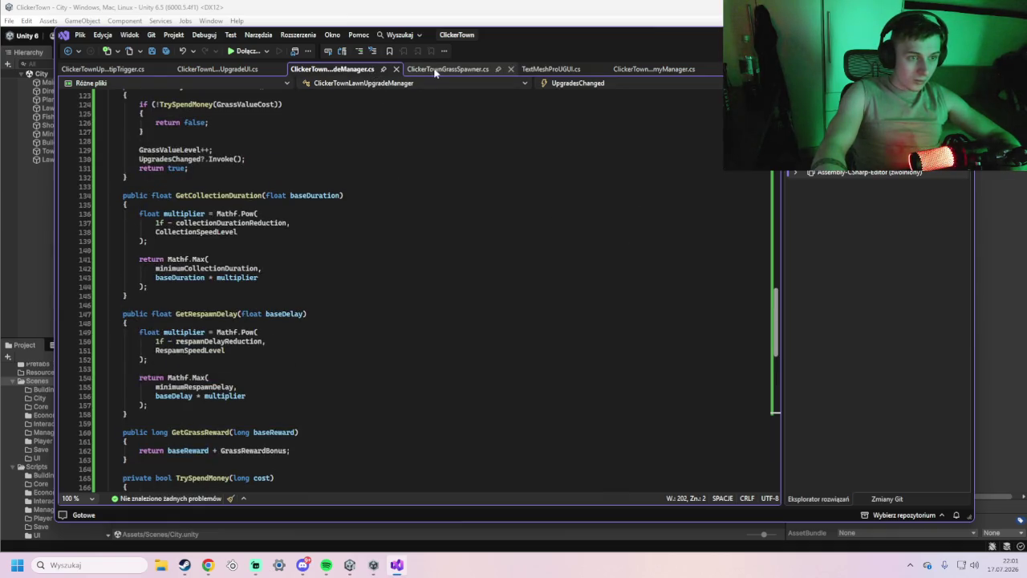
left_click(671, 69)
scroll(488, 238, "up", 1)
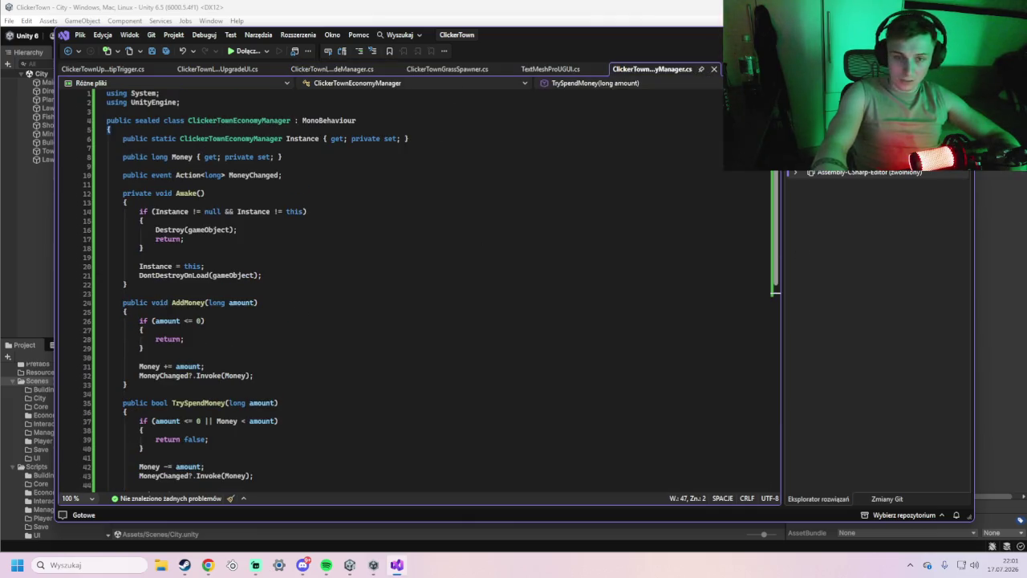
Overwrite all of ClickerTownEconomyManager.cs with the version adding a LoadMoney method and save it.
mouse_move(100, 94)
left_mouse_down()
mouse_move(100, 105)
mouse_move(100, 95)
left_mouse_up()
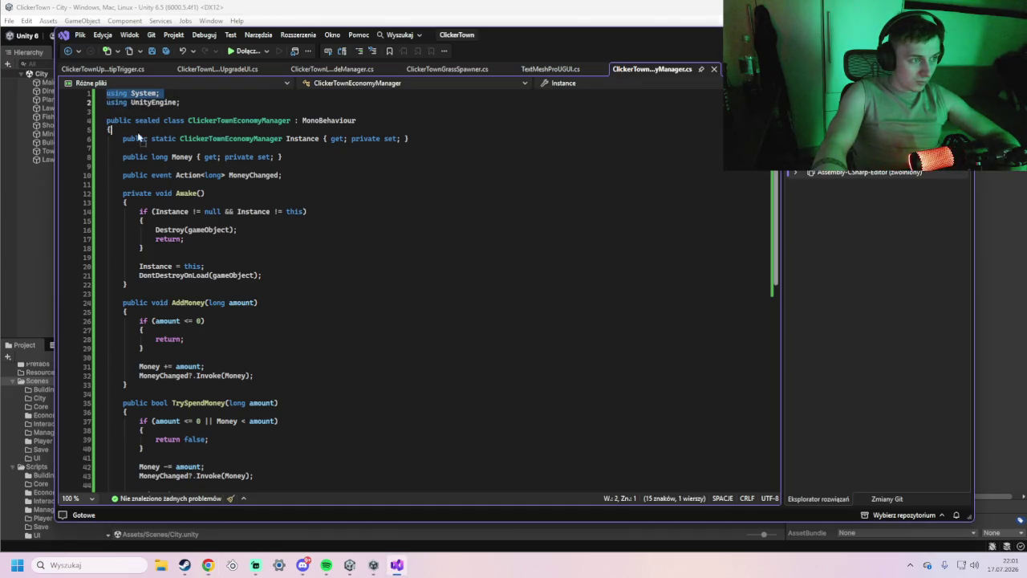
left_click_drag(133, 126, 126, 146)
left_click_drag(109, 93, 262, 275)
left_click_drag(146, 157, 123, 148)
right_click(210, 294)
key("Escape")
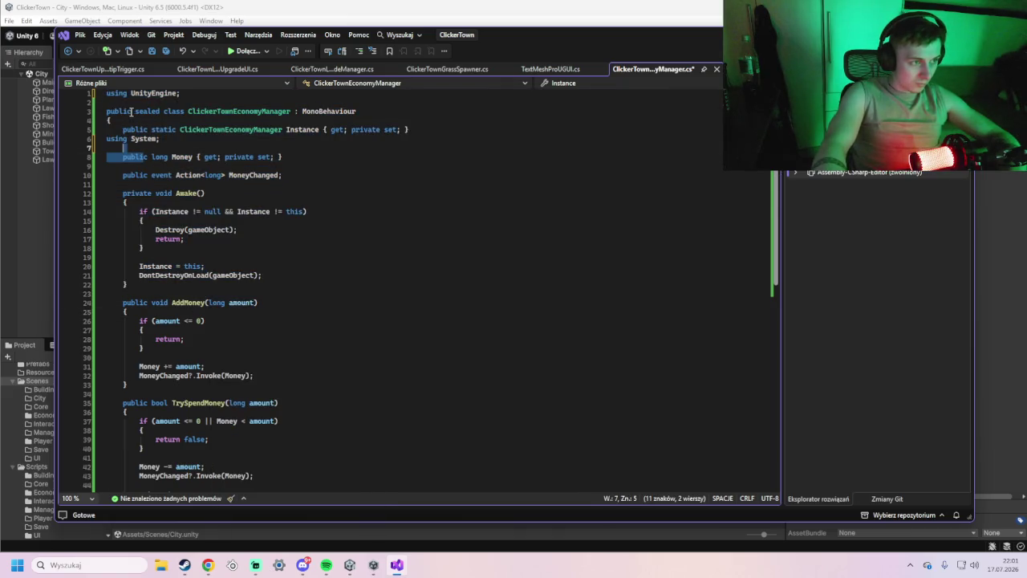
mouse_move(110, 93)
left_mouse_down()
mouse_move(129, 113)
mouse_move(145, 325)
mouse_move(200, 327)
mouse_move(239, 190)
left_mouse_up()
key("ctrl+v")
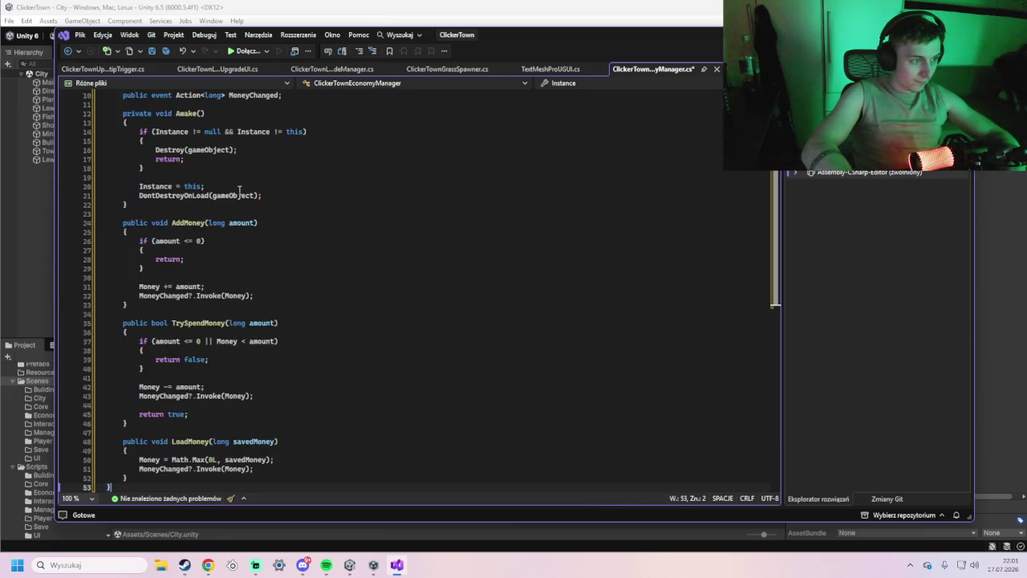
scroll(236, 187, "down", 6)
key("ctrl+s")
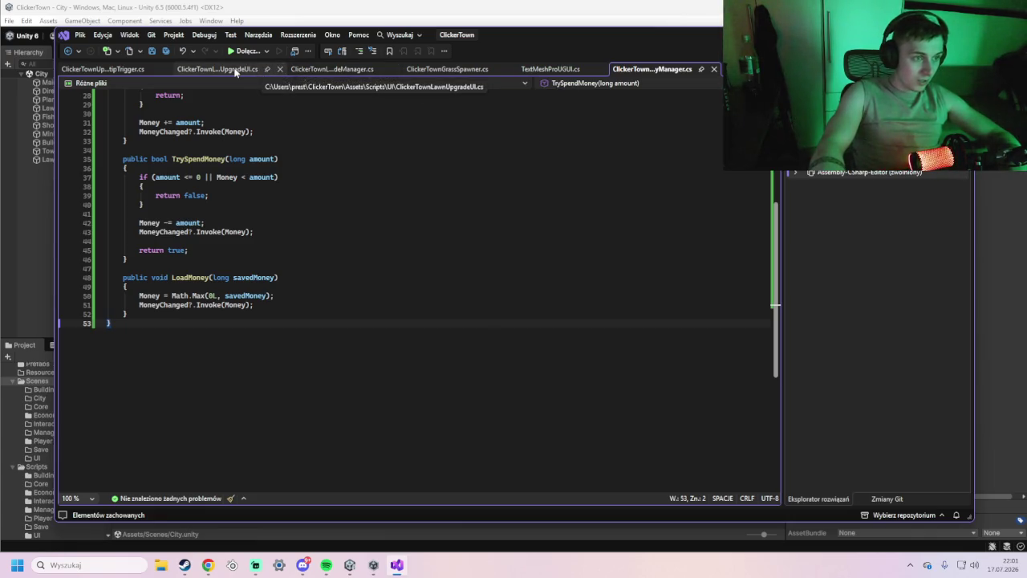
left_click(319, 72)
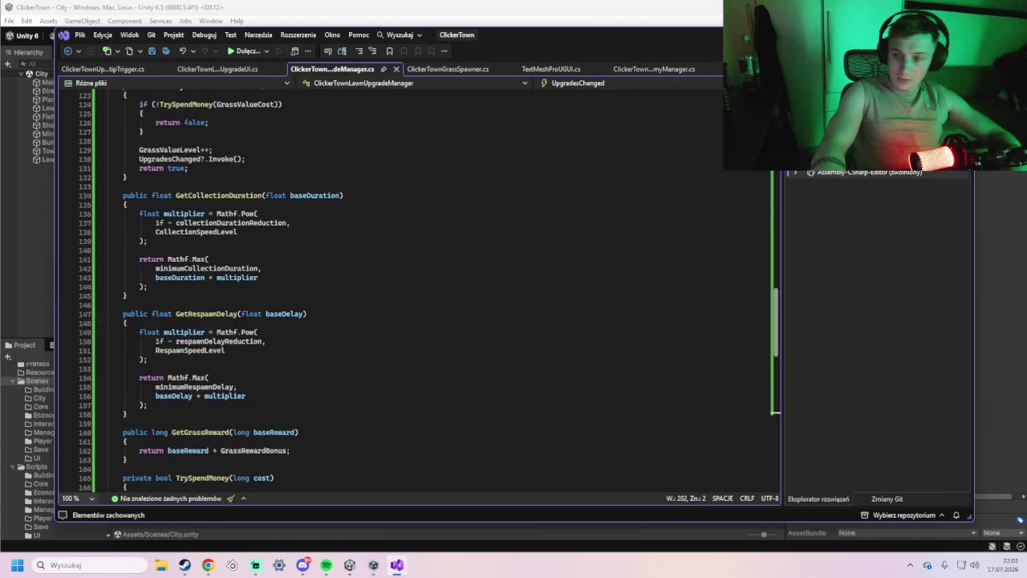
Paste the updated code over all of ClickerTownLawnUpgradeManager.cs, save it, and return to Unity.
mouse_move(160, 104)
left_mouse_down()
mouse_move(160, 90)
mouse_move(166, 129)
mouse_move(107, 92)
left_mouse_up()
key("ctrl+v")
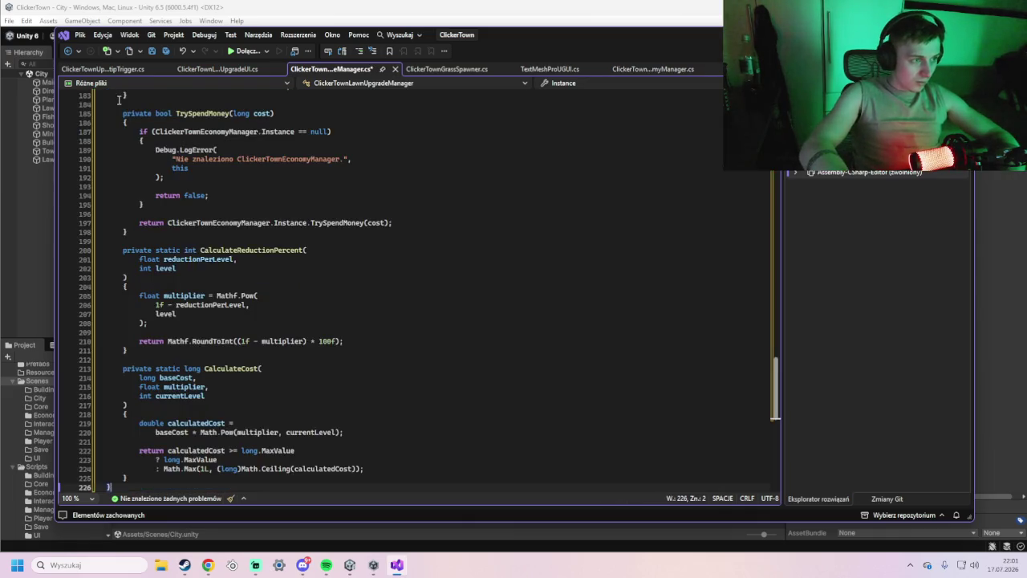
key("ctrl+s")
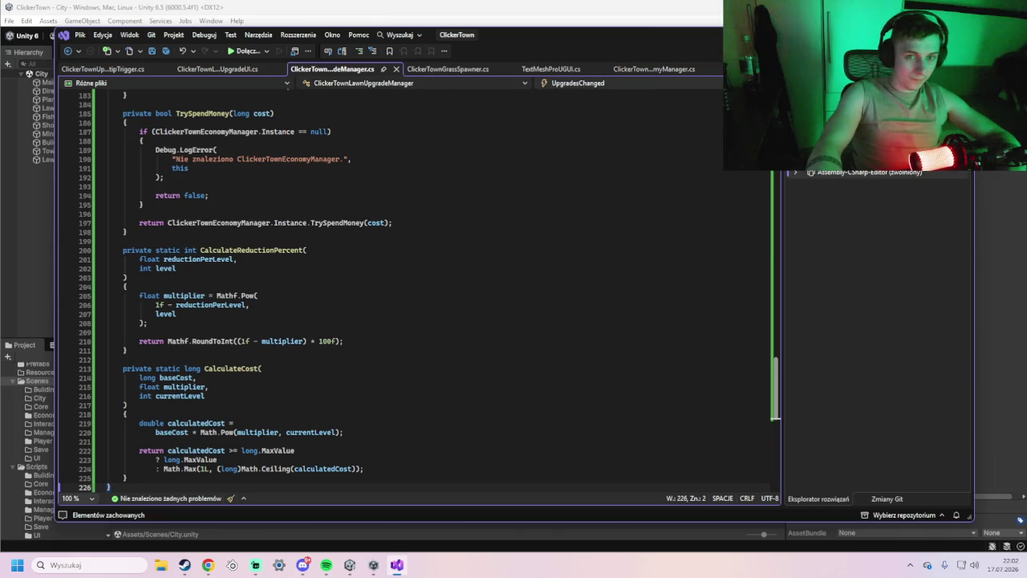
key("alt+Tab")
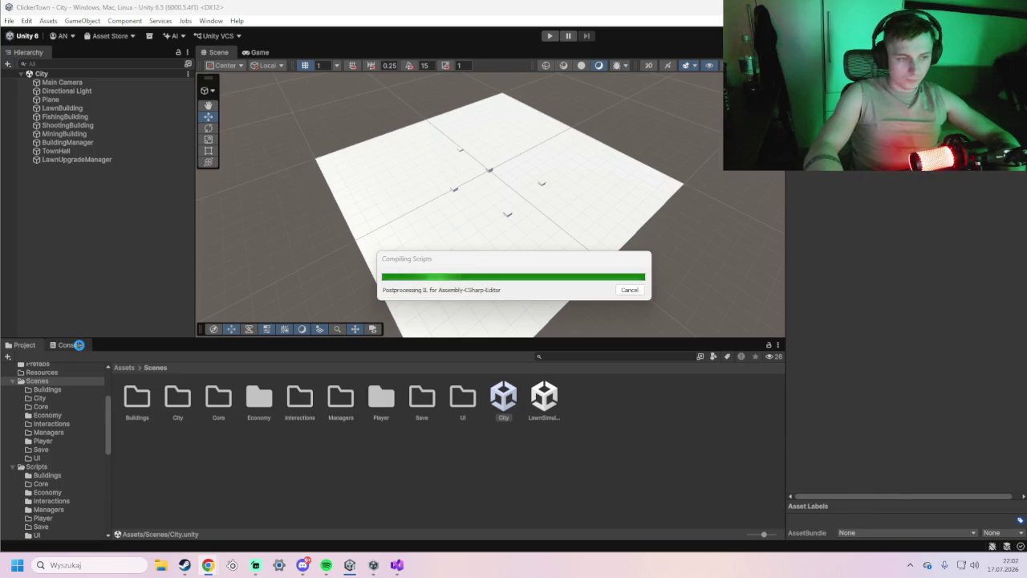
Run a play-mode test of the City scene with the Console visible, then stop it.
left_click(80, 347)
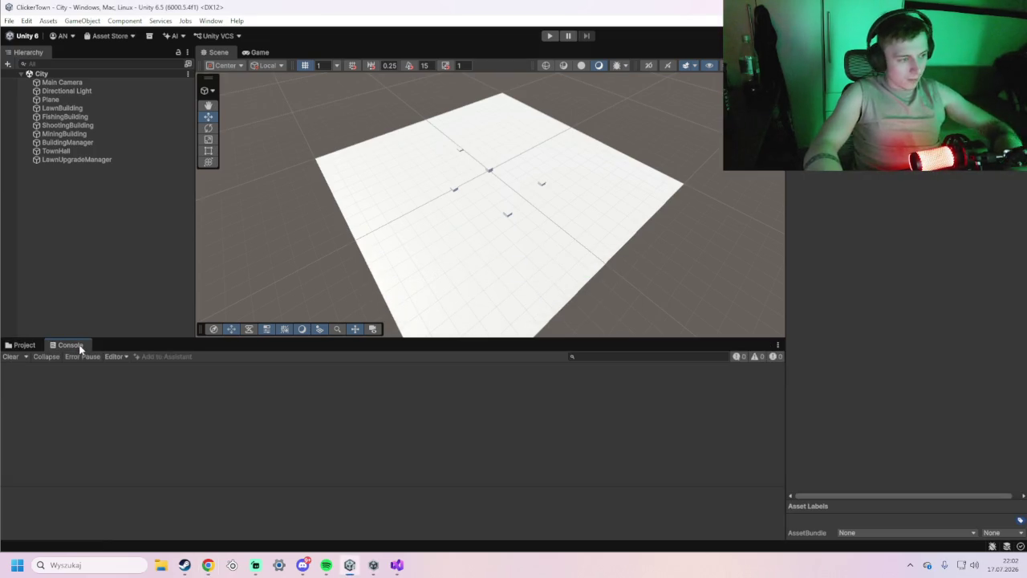
left_click(550, 35)
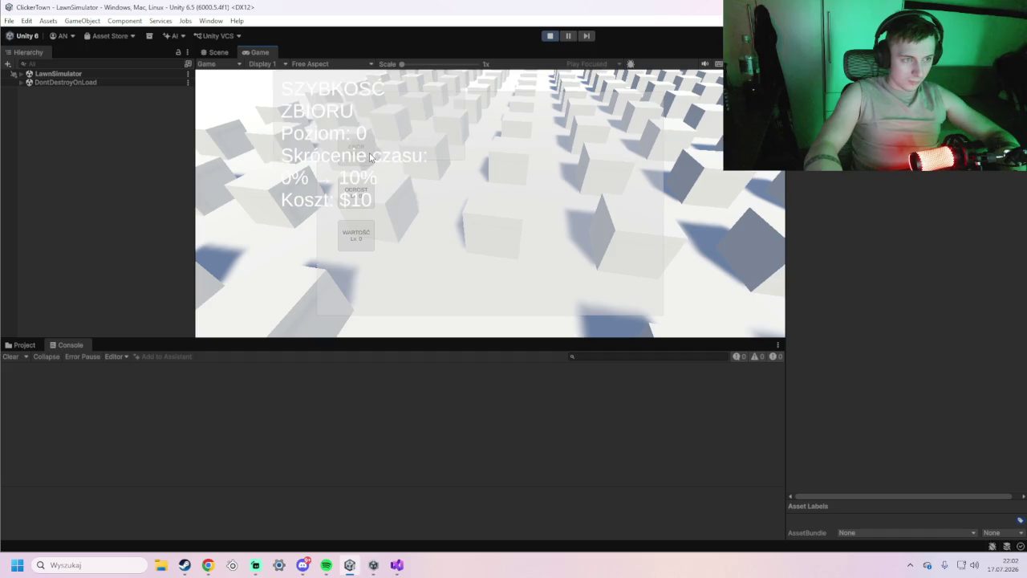
left_click(551, 37)
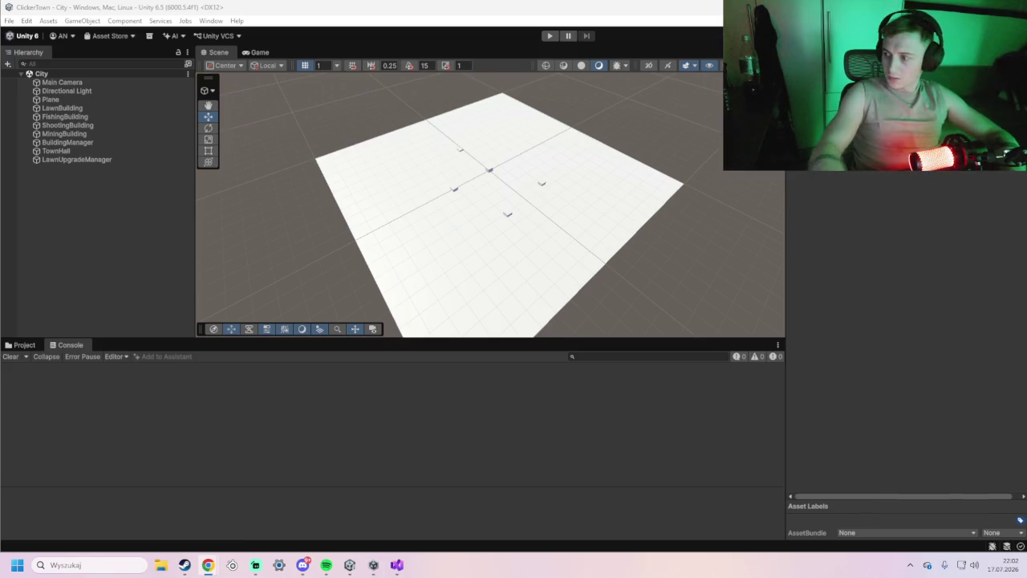
left_click(24, 346)
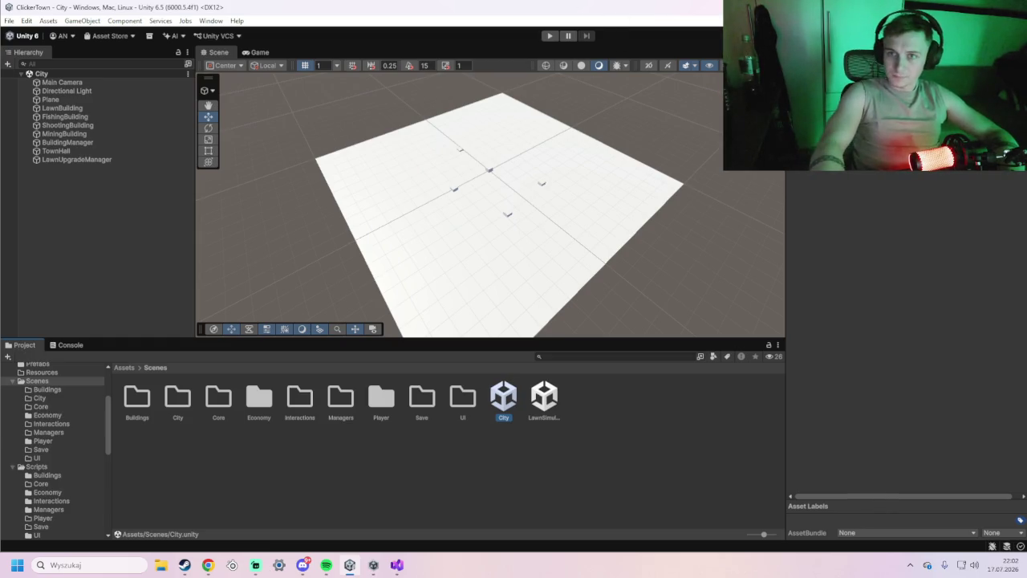
Switch over to the web browser.
key("alt+Tab")
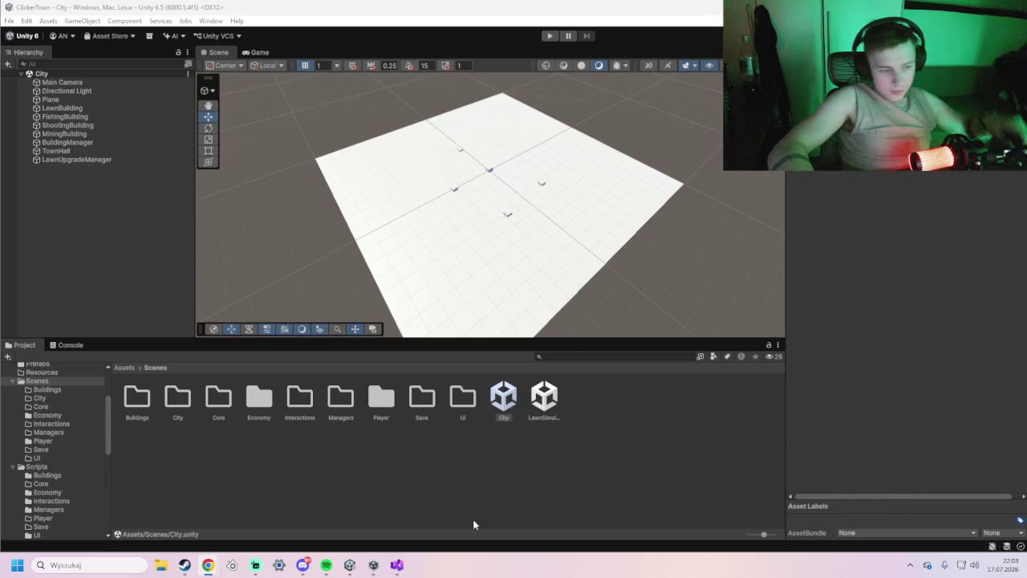
In the Project panel, go from Assets into Scripts and open the empty Save folder.
scroll(73, 378, "up", 3)
left_click(38, 385)
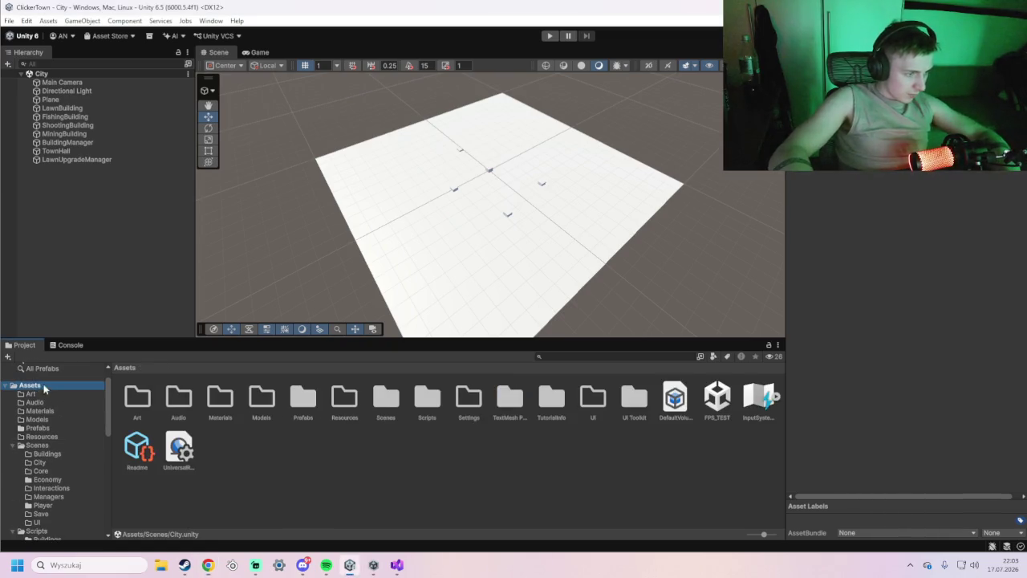
double_click(417, 403)
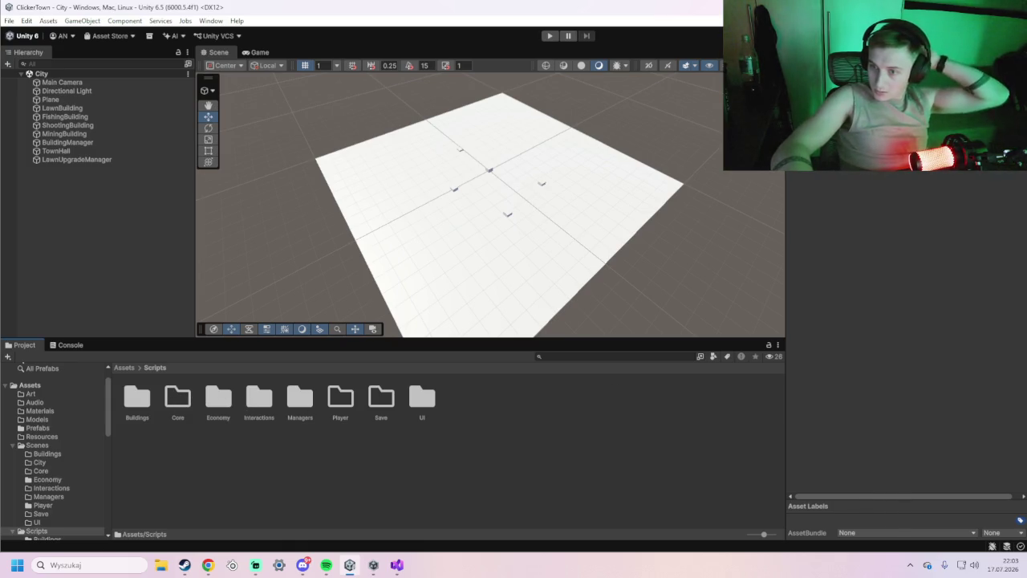
double_click(382, 405)
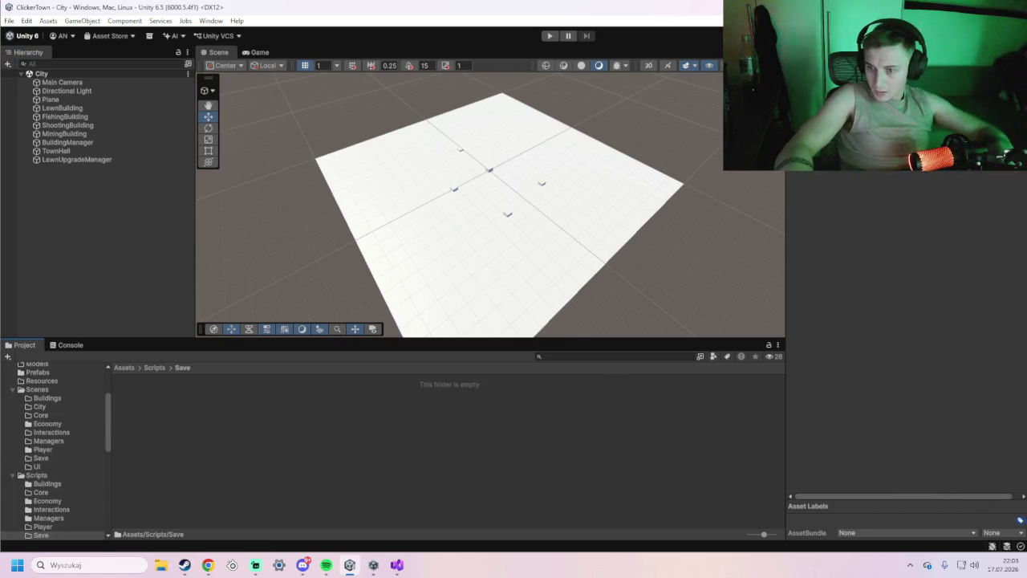
right_click(234, 438)
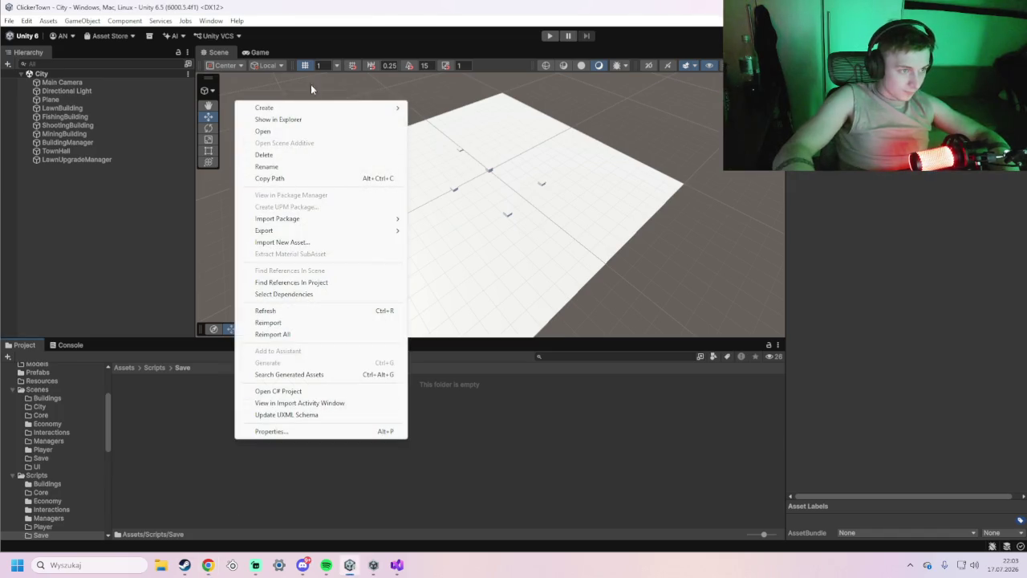
Create a MonoBehaviour script named ClickerTownSaveManager in the Save folder and open it in Visual Studio.
mouse_move(310, 107)
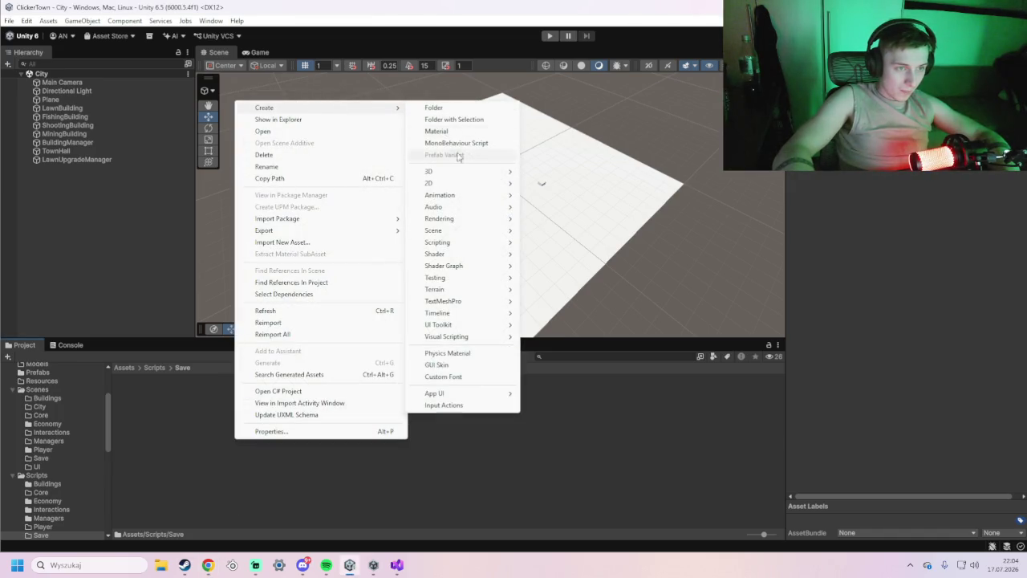
left_click(460, 145)
type("SaveManager")
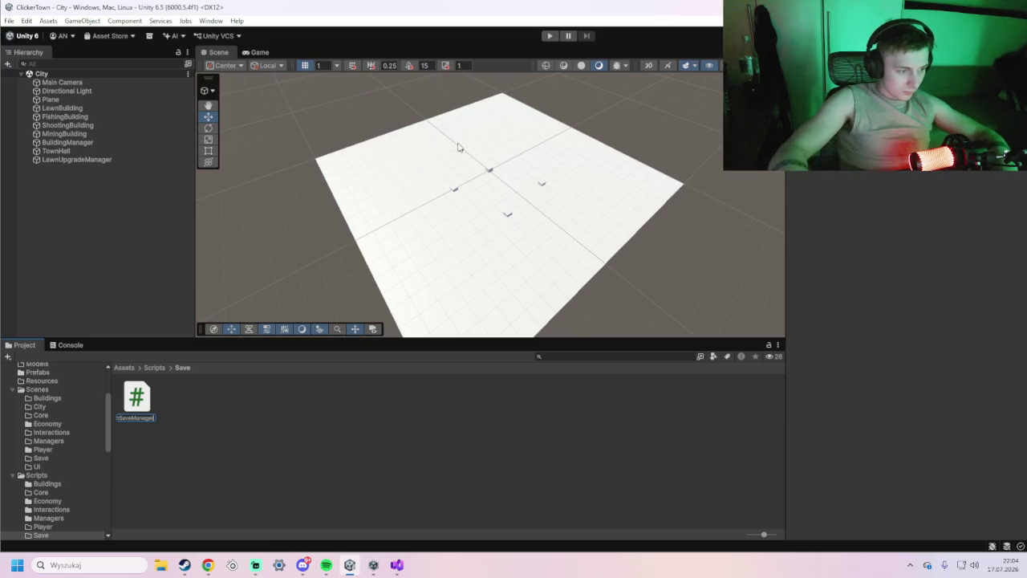
key("Return")
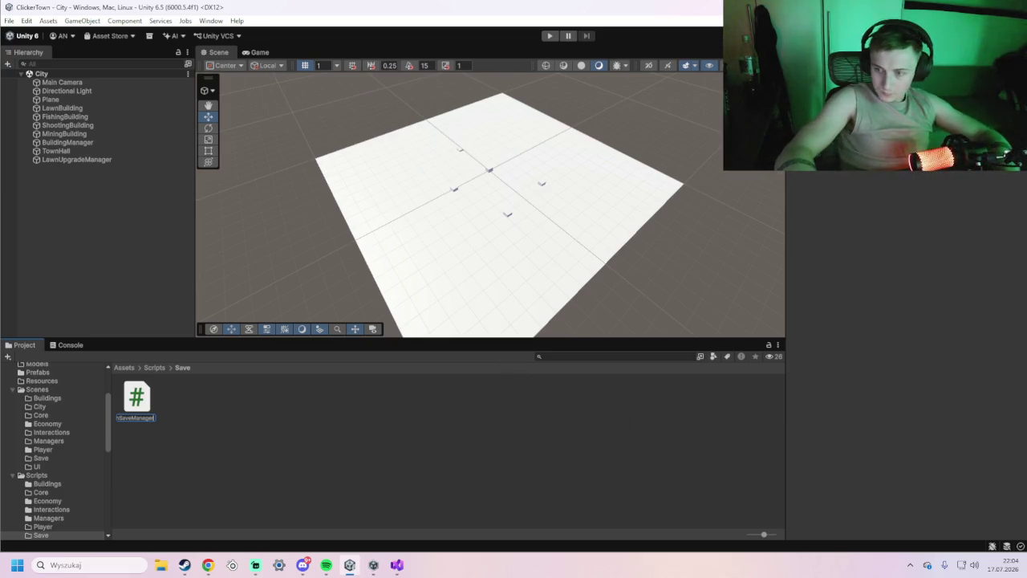
left_click(478, 490)
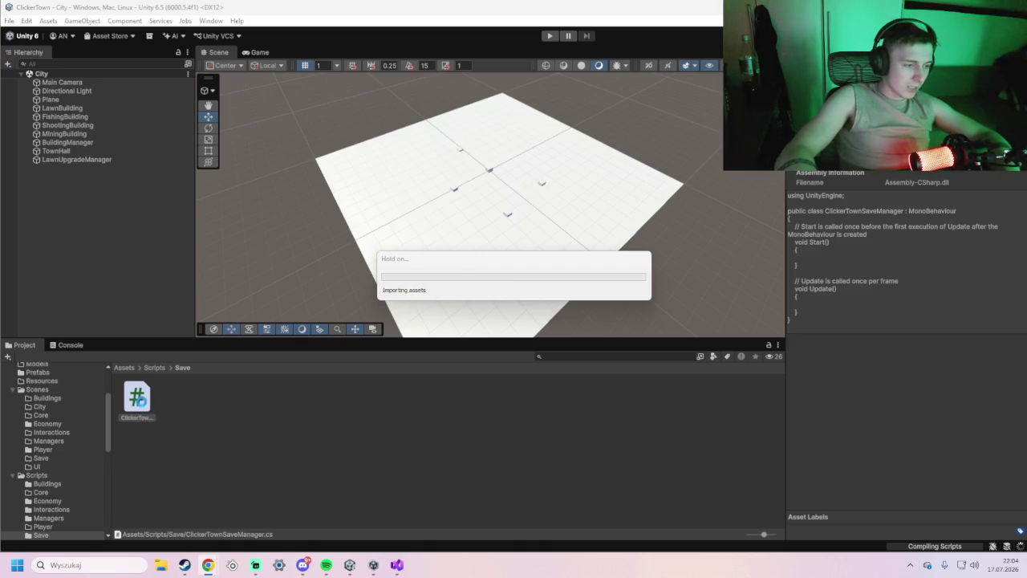
double_click(143, 405)
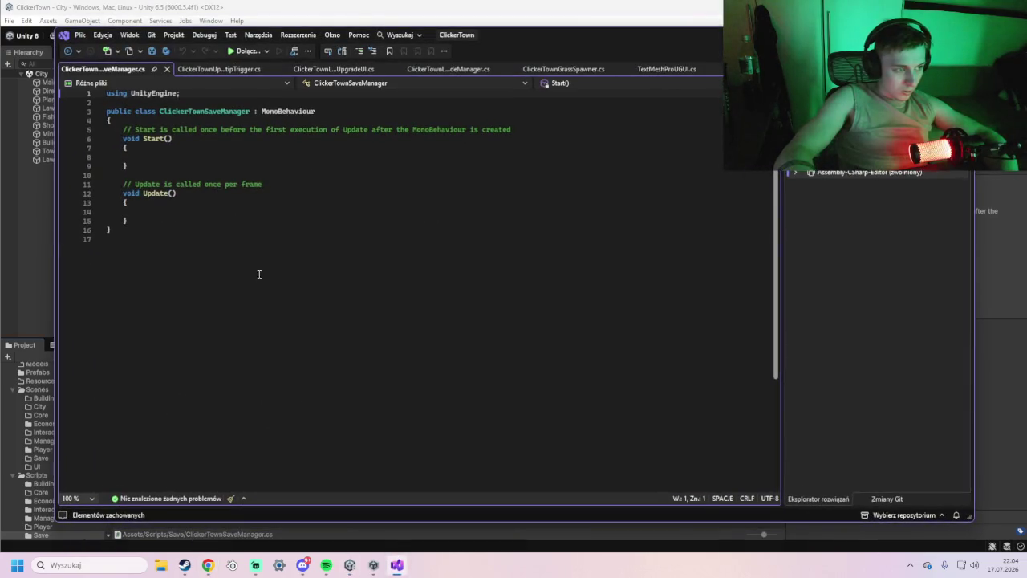
left_click_drag(259, 273, 100, 102)
Replace the ClickerTownSaveManager template with the full save, load and autosave code, then return to Unity.
key("ctrl+v")
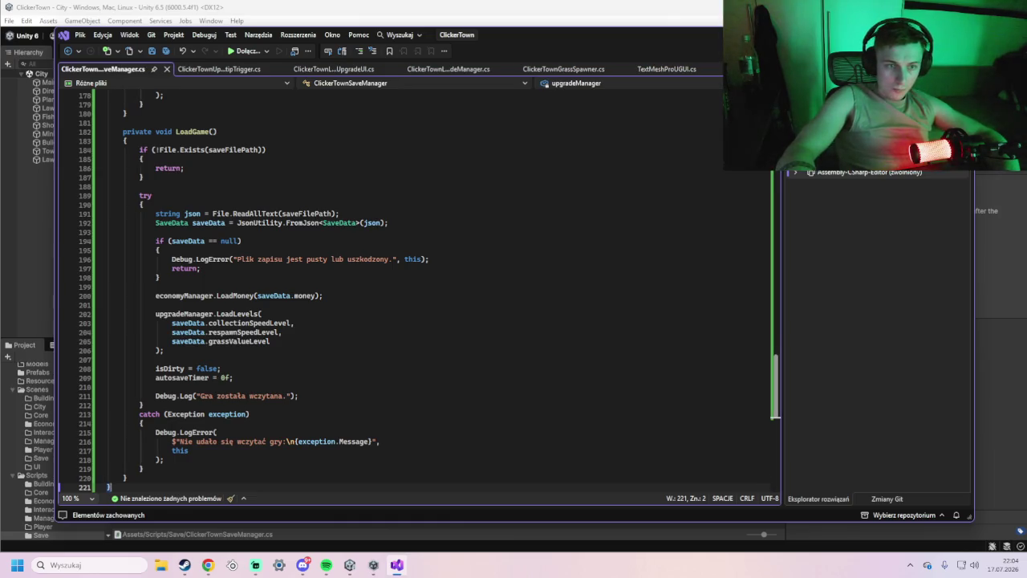
key("alt+Tab")
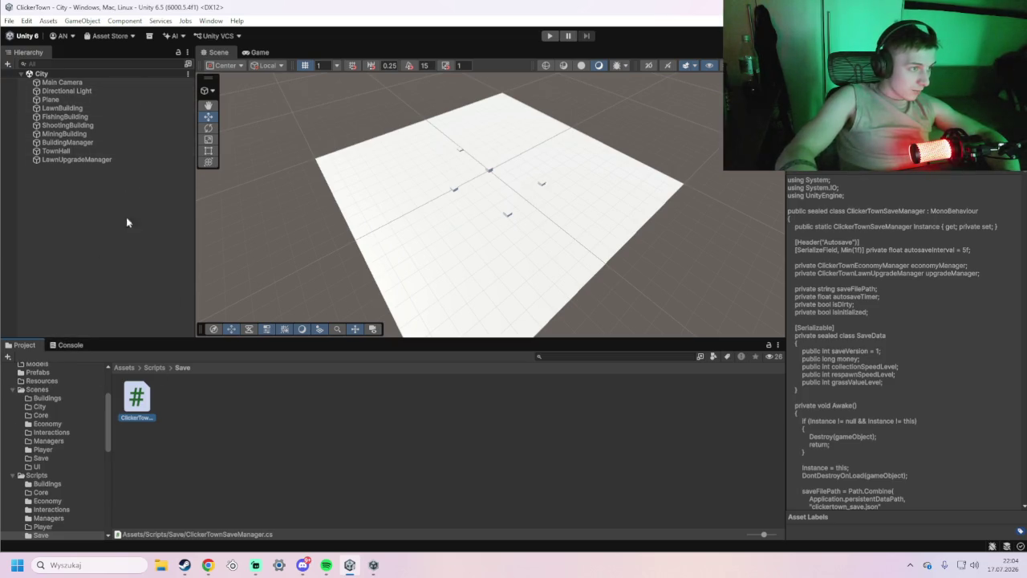
right_click(80, 178)
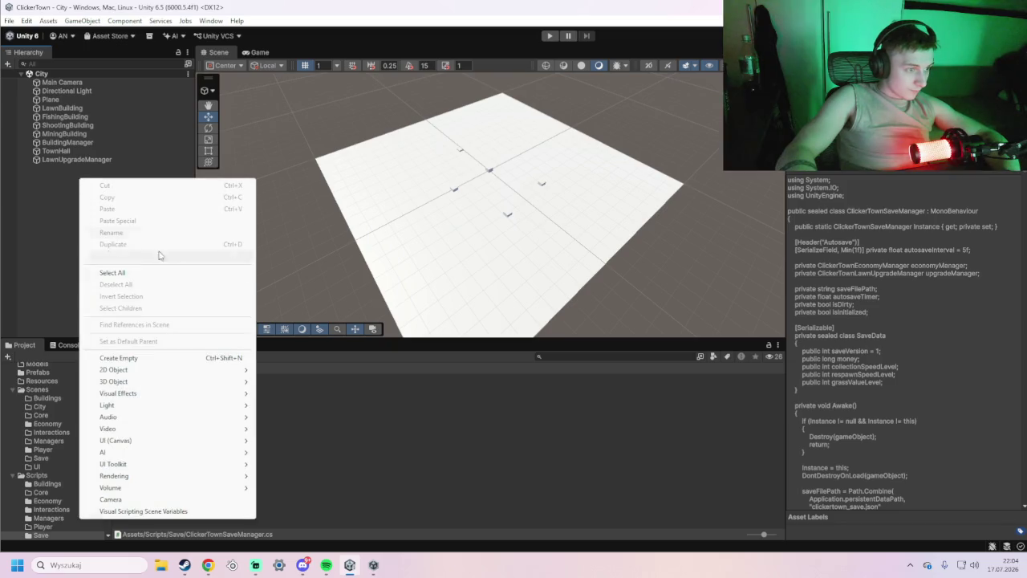
Add an empty GameObject to the City scene and rename it SaveManager.
left_click(140, 358)
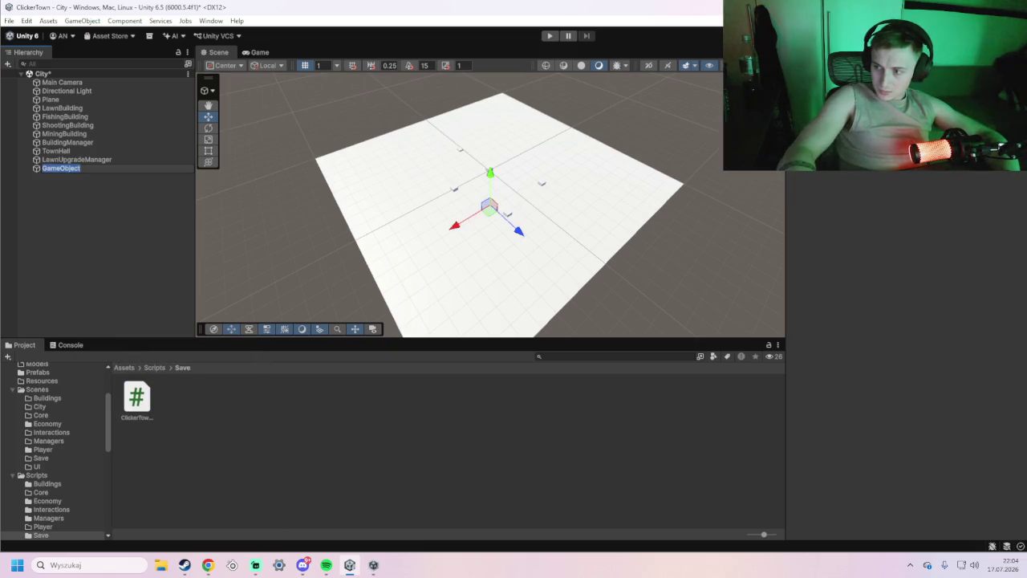
right_click(58, 167)
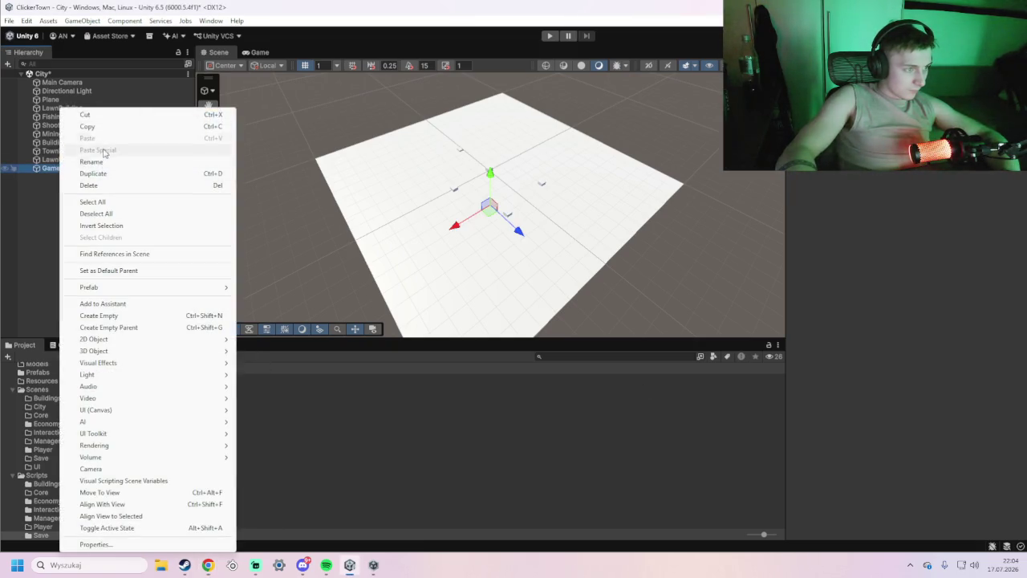
left_click(102, 163)
type("SaveManager")
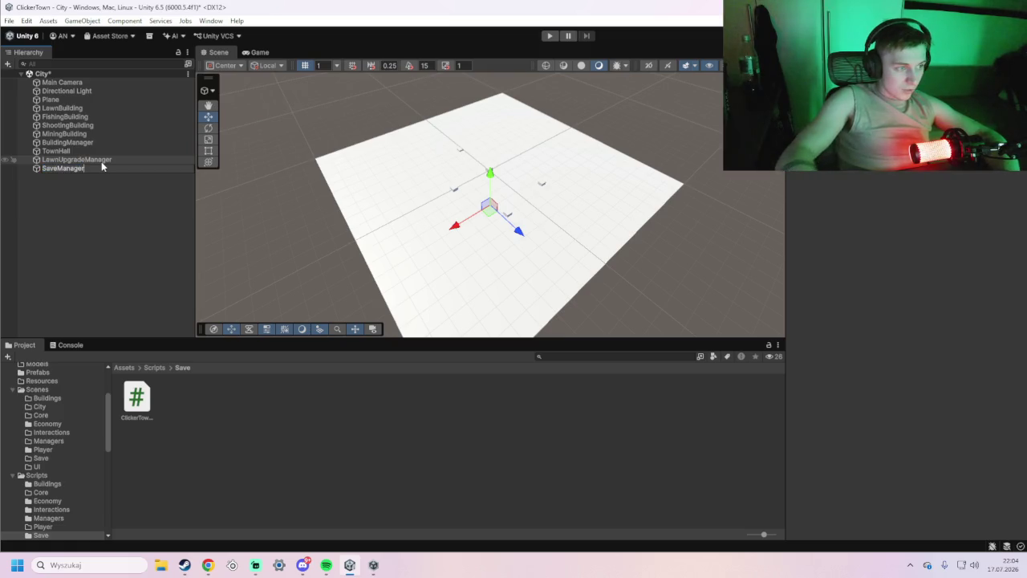
left_click(76, 199)
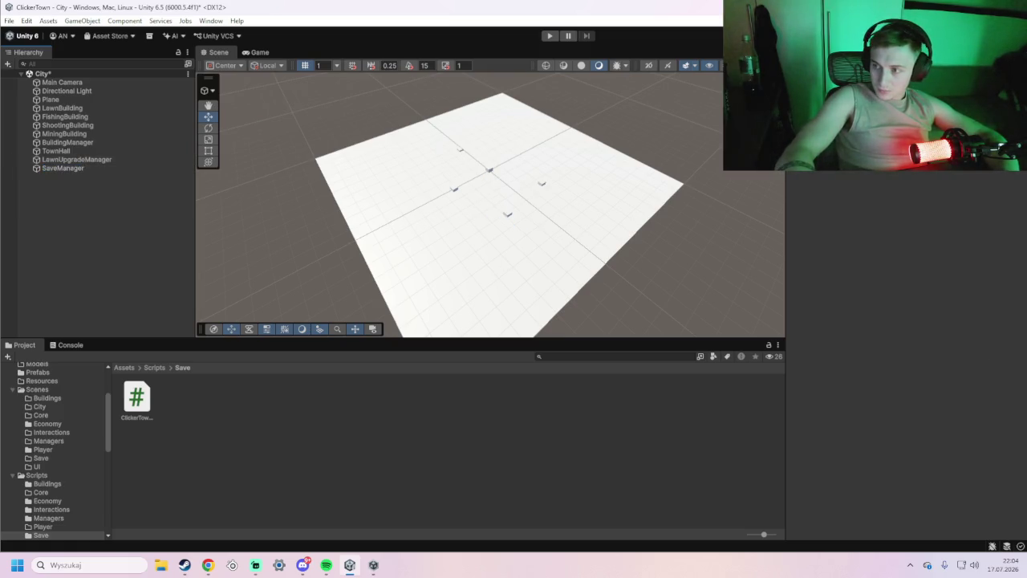
Attach the Clicker Town Save Manager component to SaveManager, save the City scene, and start play mode.
left_click(118, 168)
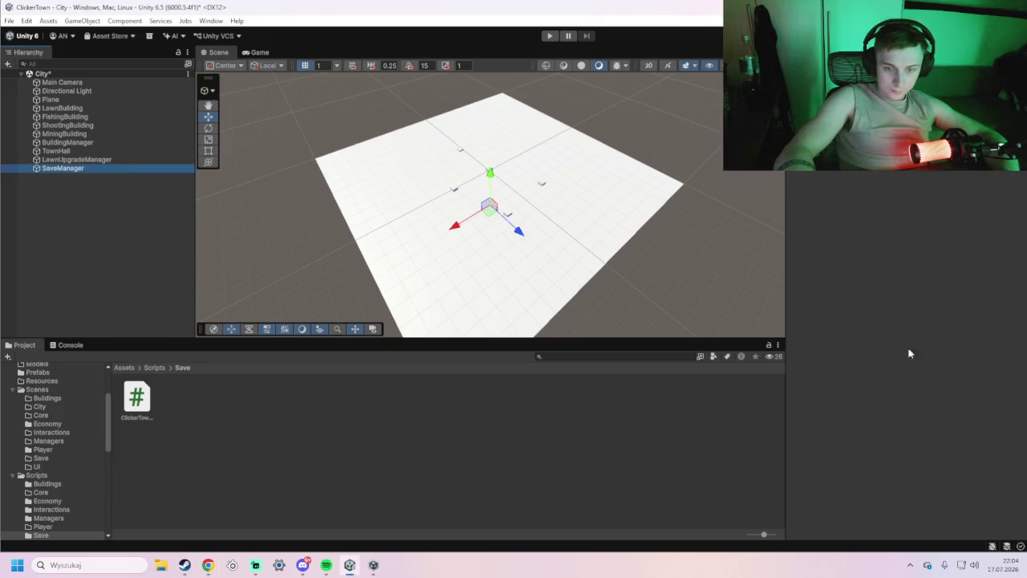
left_click(907, 162)
type("save")
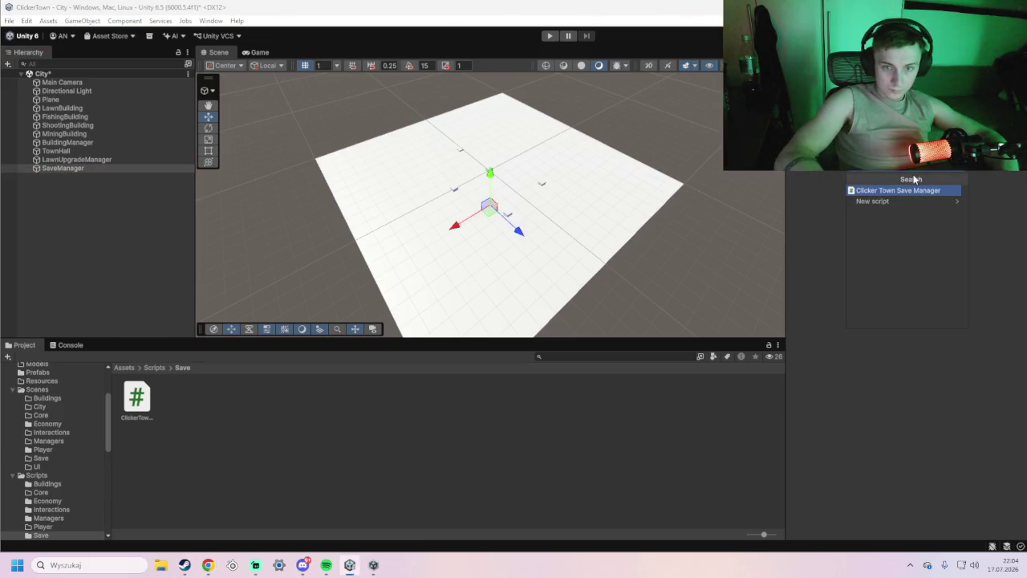
left_click(919, 191)
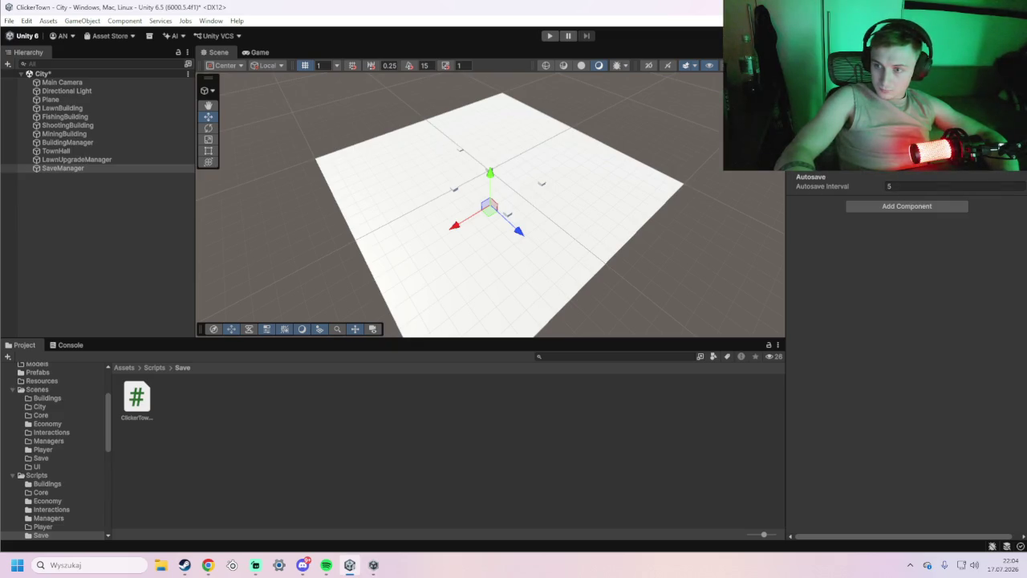
key("ctrl+s")
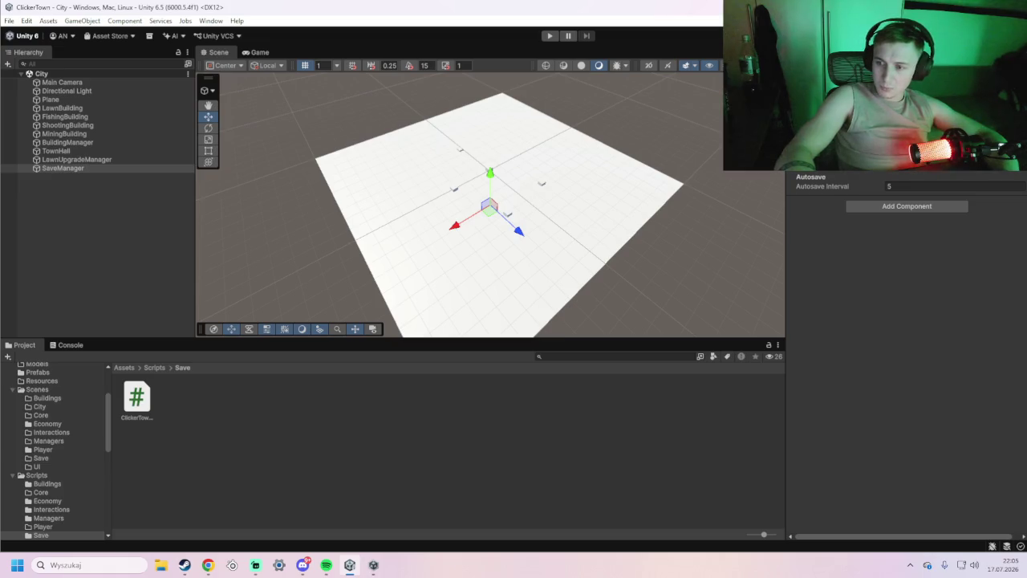
left_click(549, 36)
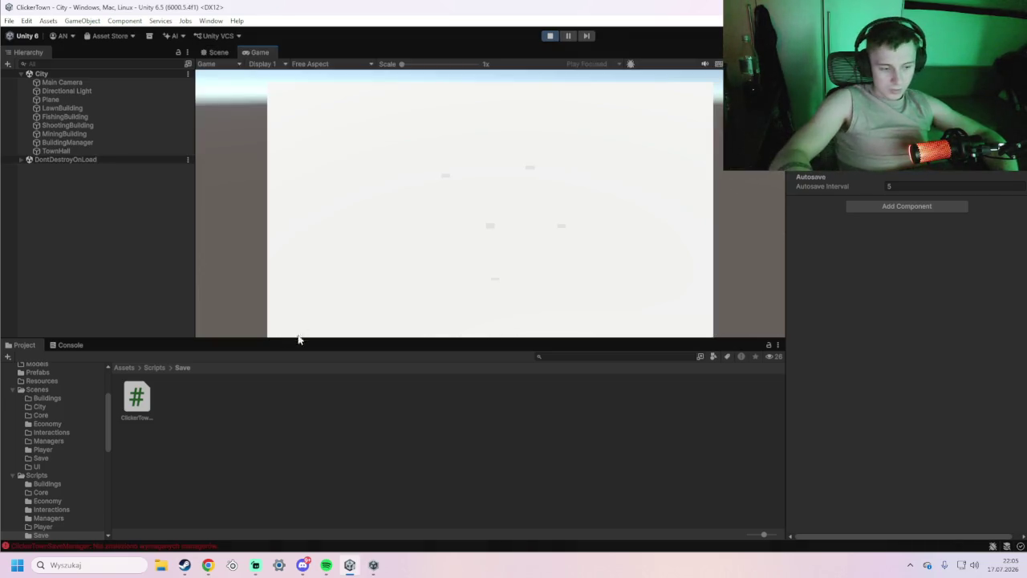
left_click(495, 279)
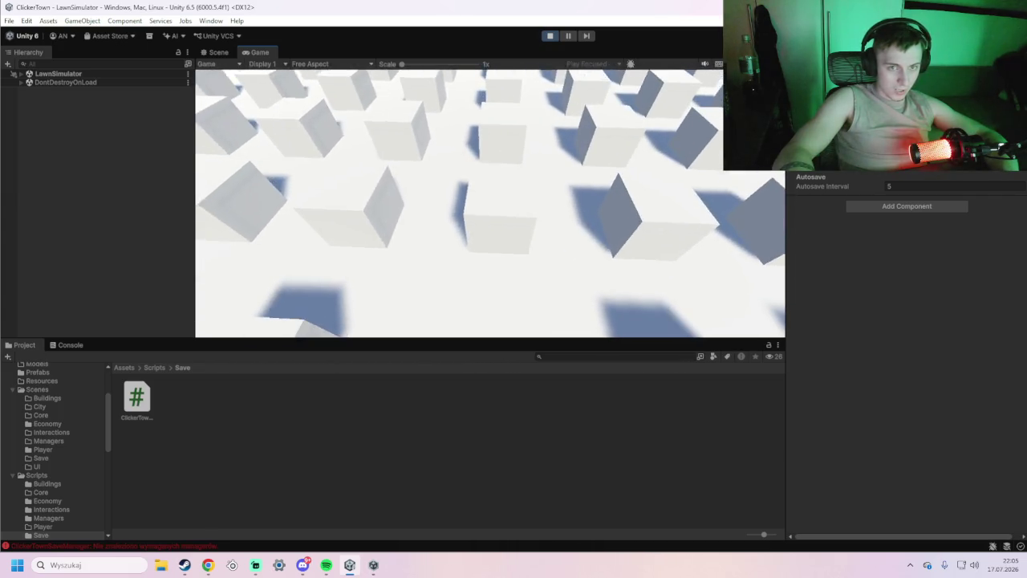
left_click(550, 35)
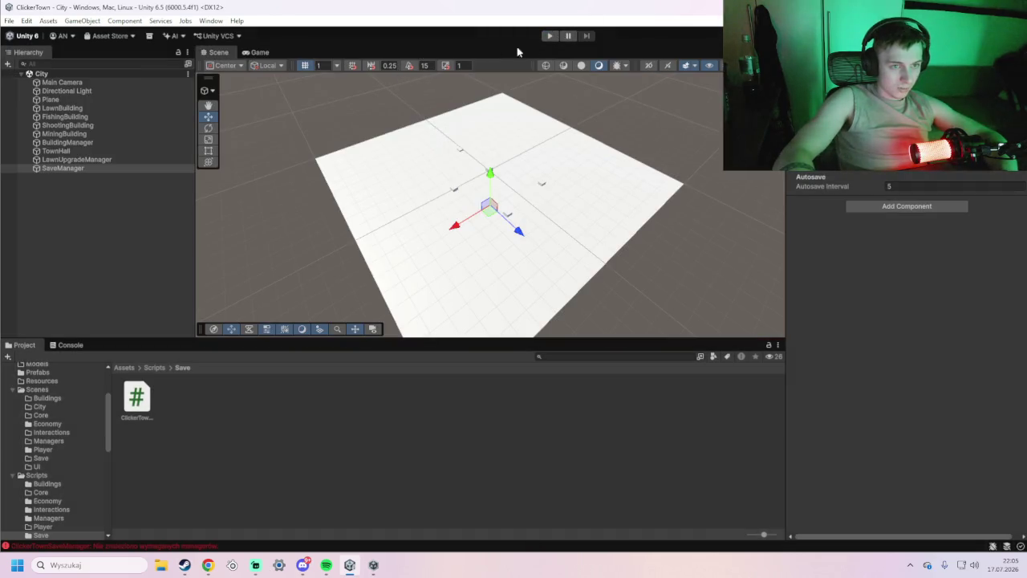
left_click(549, 36)
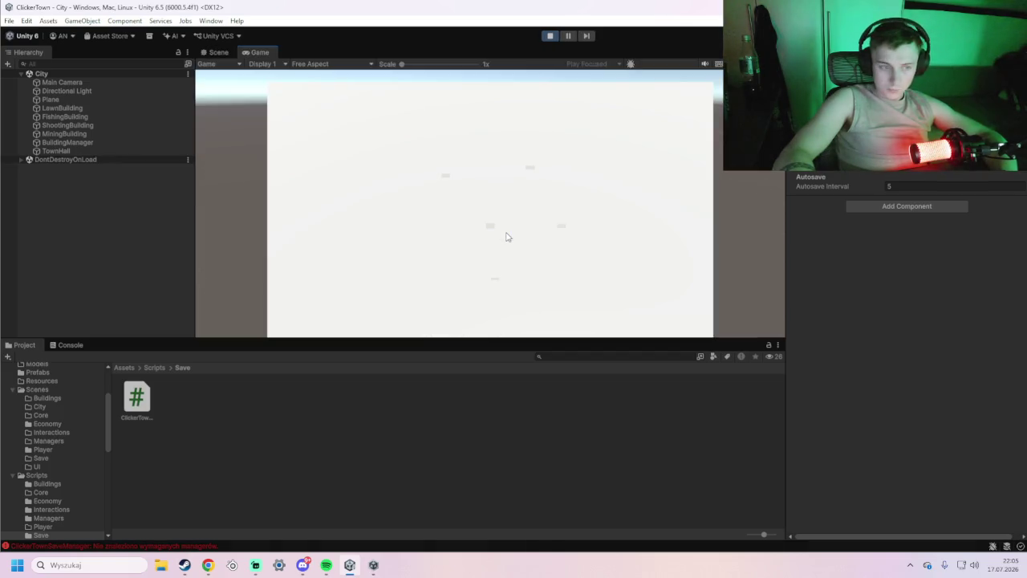
left_click(498, 277)
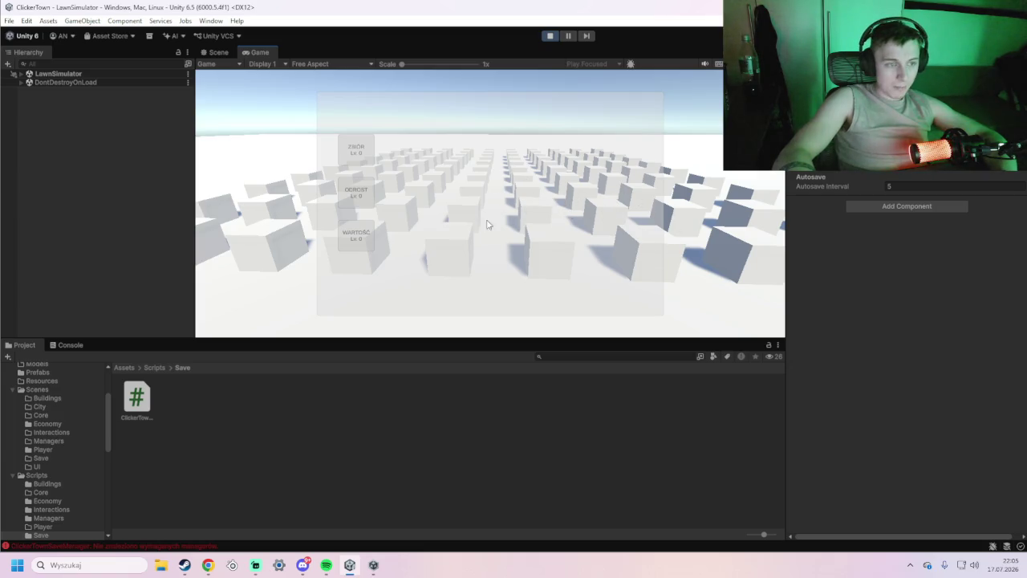
key("Escape")
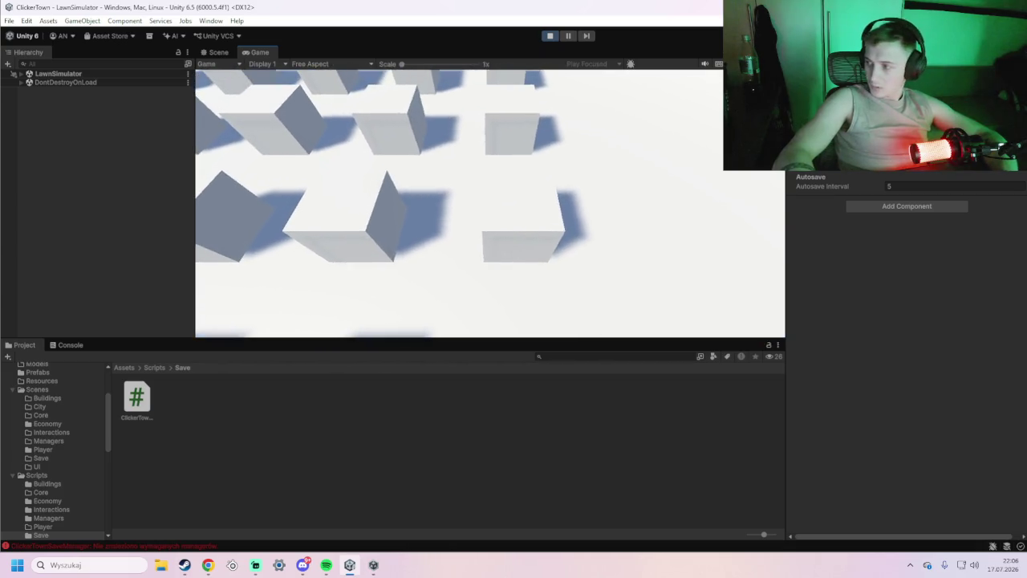
left_click(550, 35)
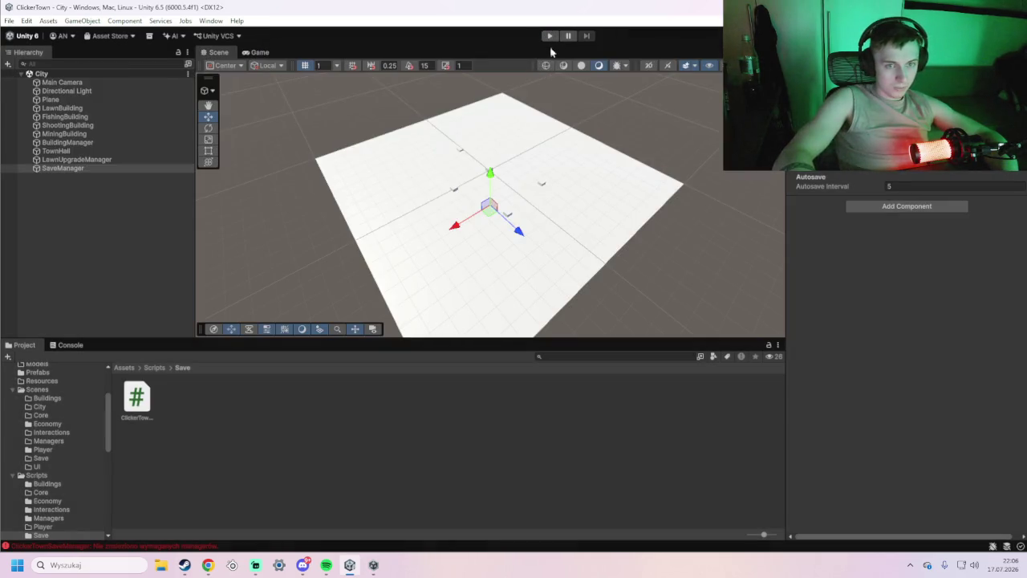
left_click(551, 37)
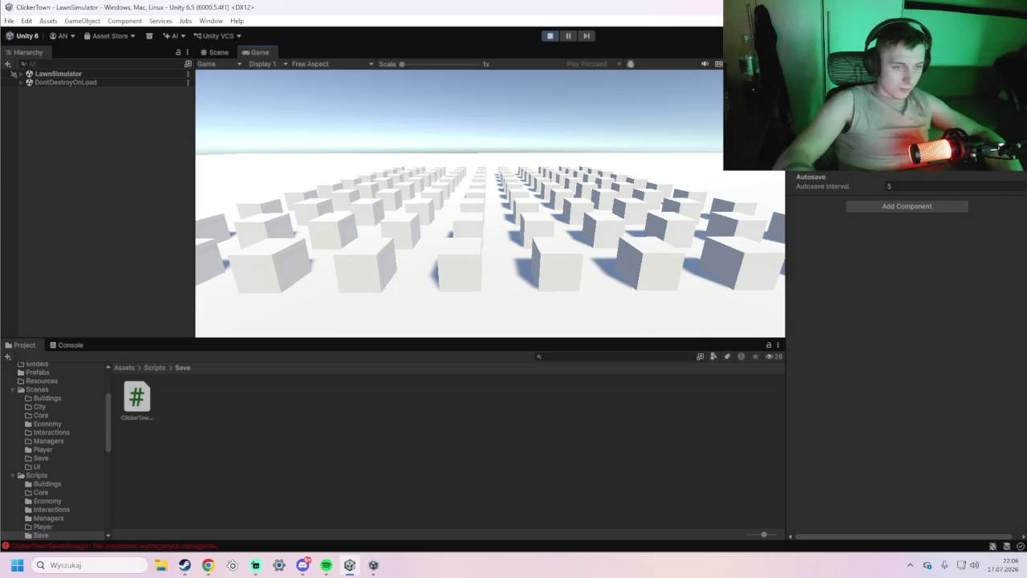
key("Tab")
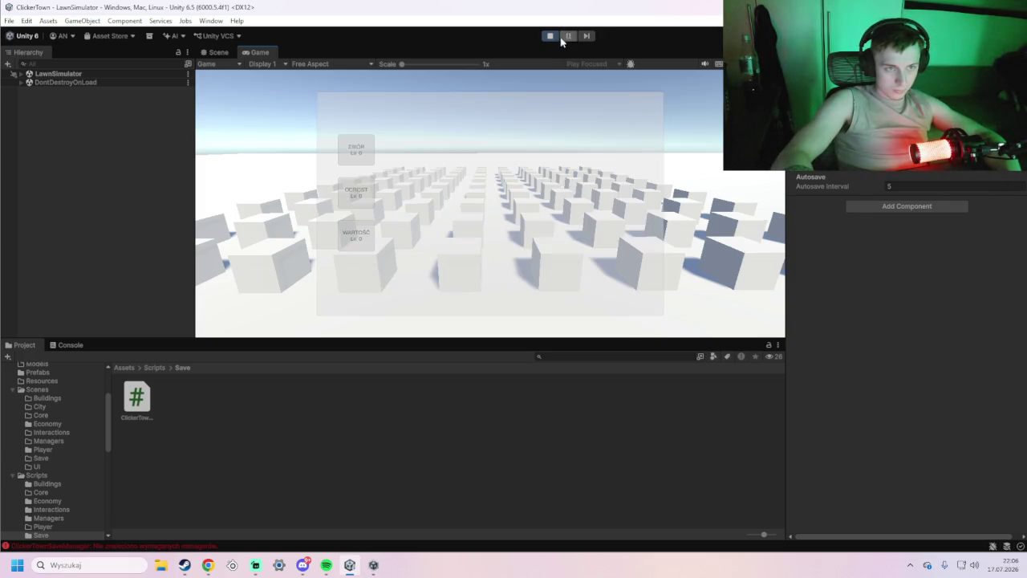
left_click(550, 37)
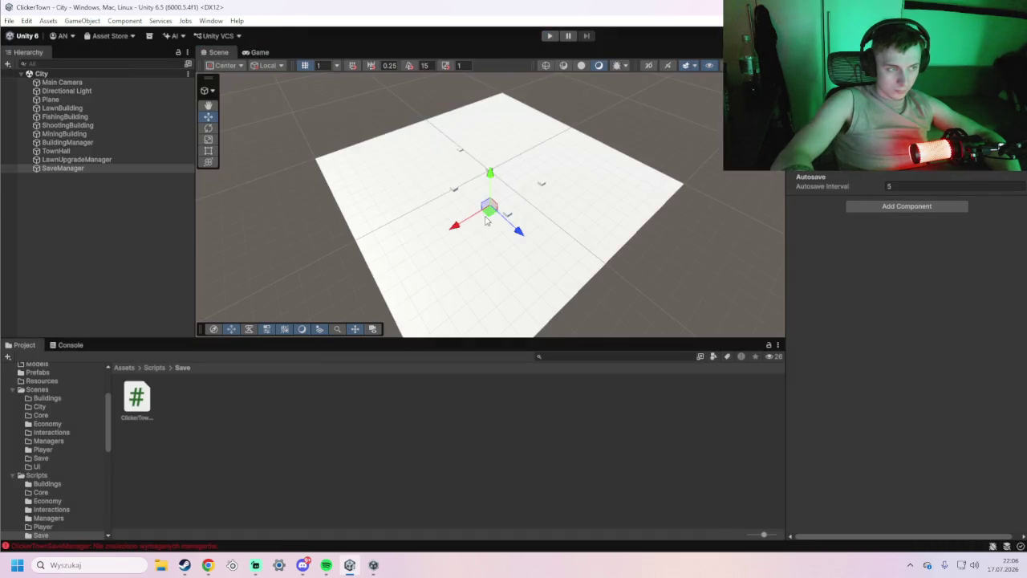
left_click(550, 36)
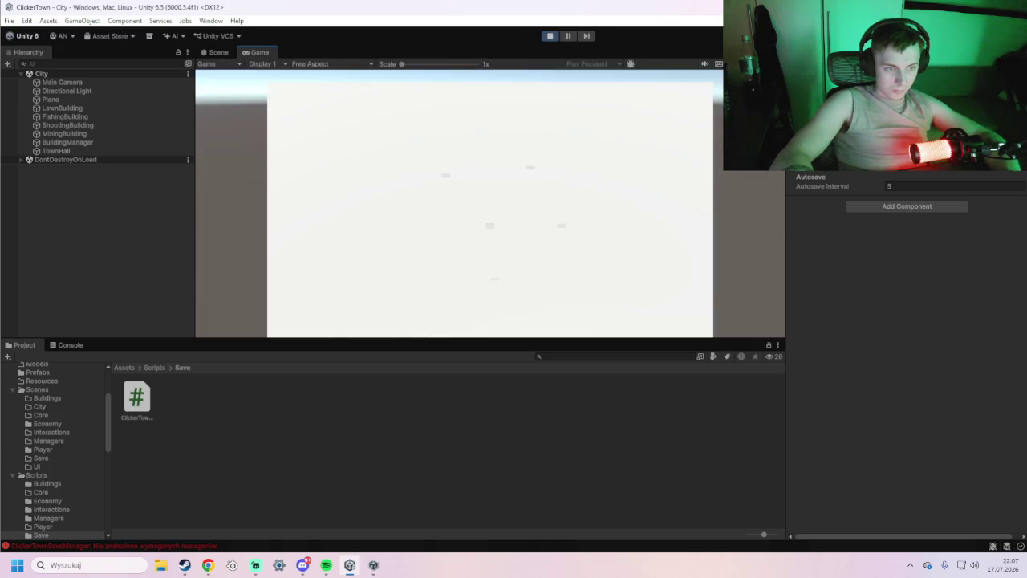
left_click(549, 37)
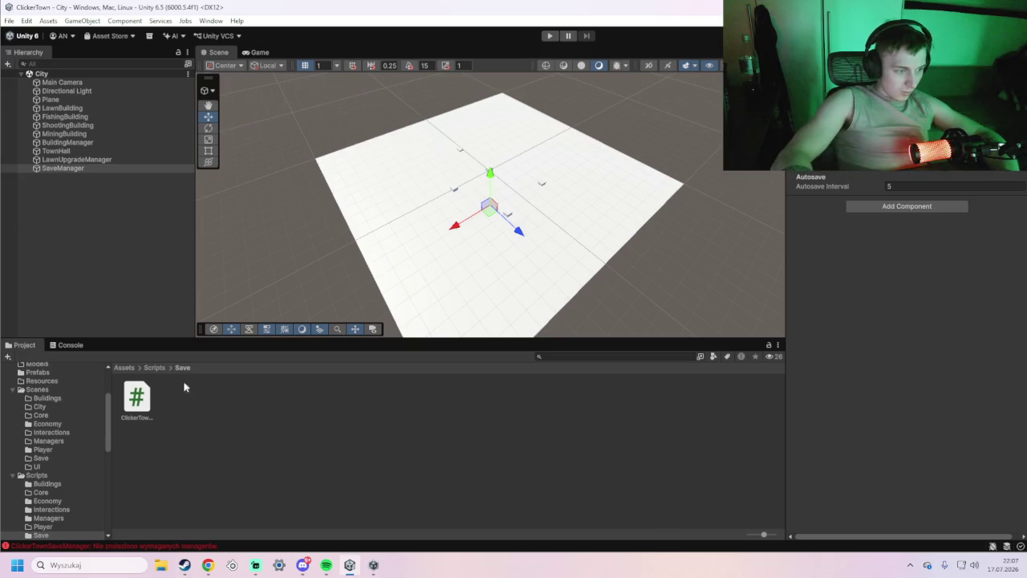
double_click(131, 409)
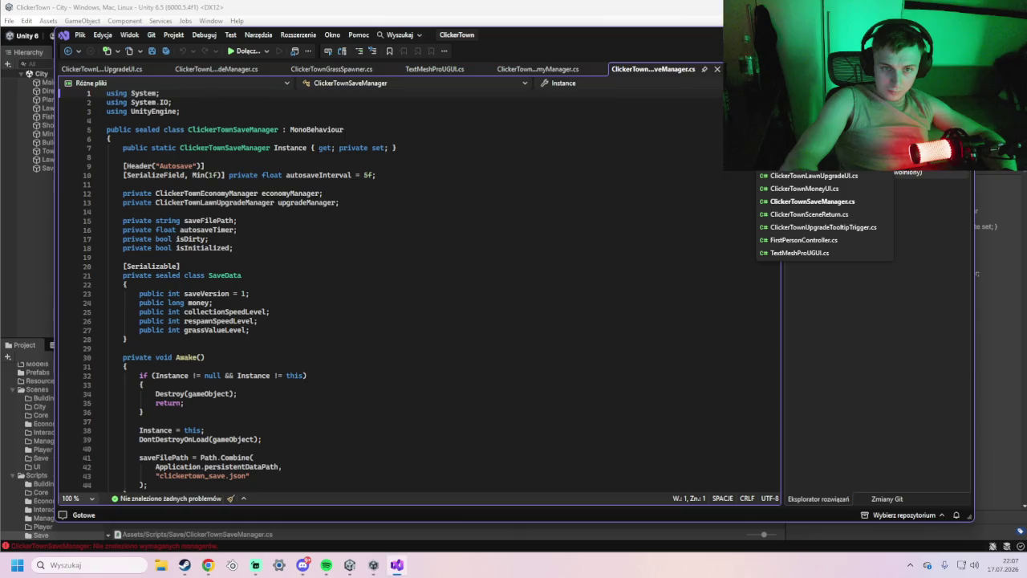
Reopen ClickerTownSaveManager.cs, paste the revised IEnumerator Start version over it, save, and return to Unity.
left_click(651, 3)
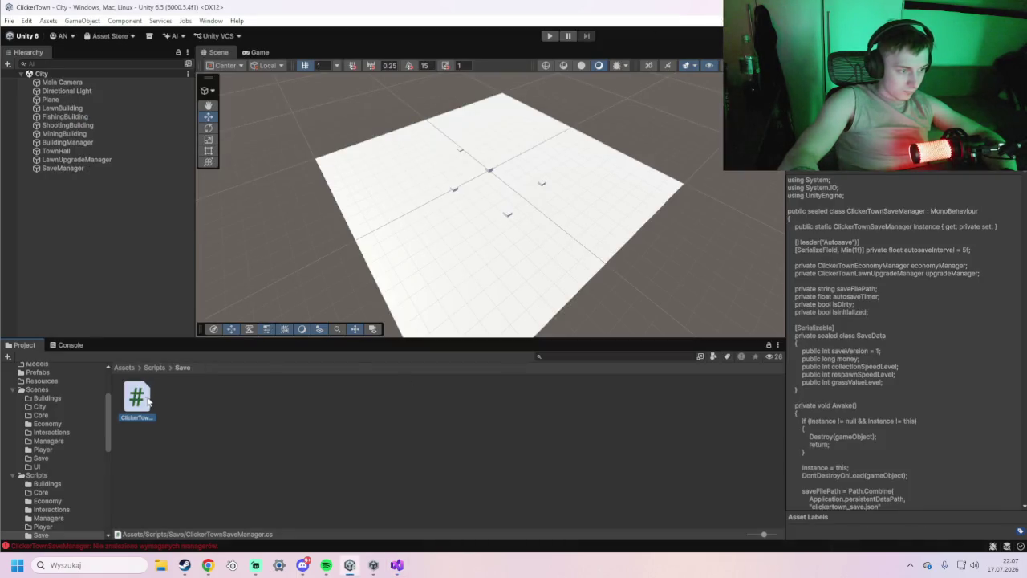
double_click(147, 401)
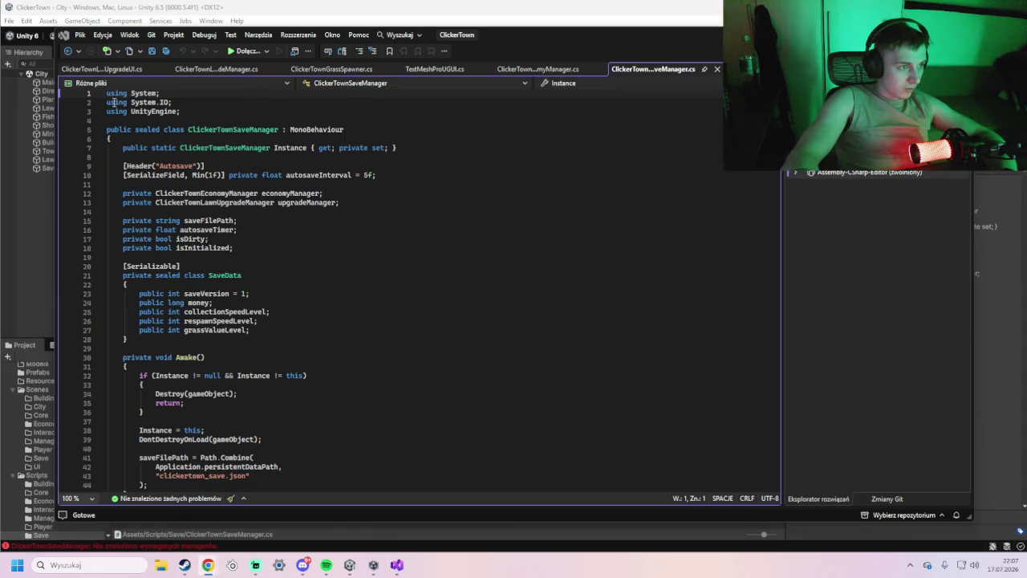
mouse_move(106, 93)
left_mouse_down()
mouse_move(270, 426)
mouse_move(208, 391)
left_mouse_up()
scroll(207, 397, "down", 20)
scroll(208, 391, "down", 7)
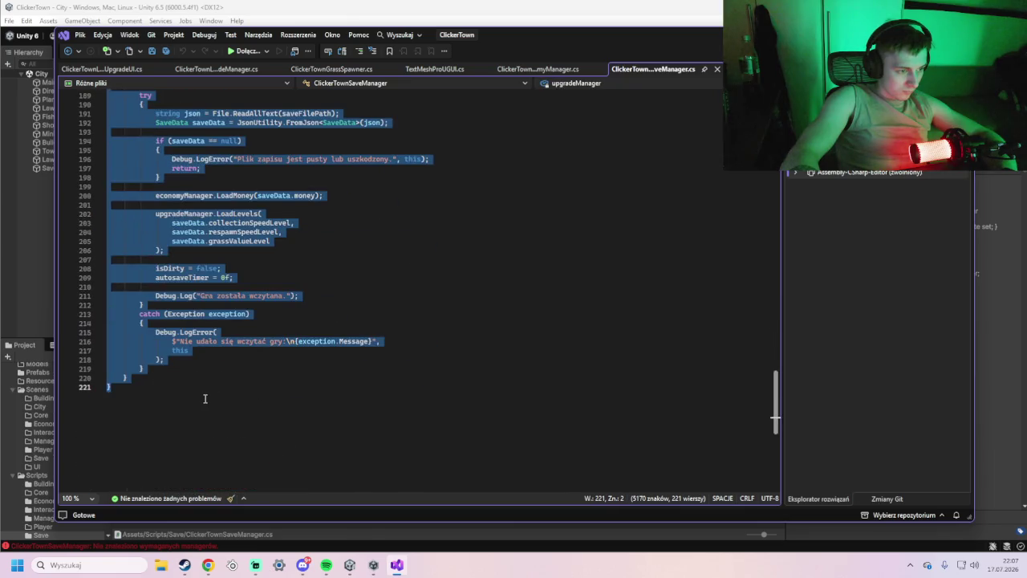
key("ctrl+v")
key("ctrl+s")
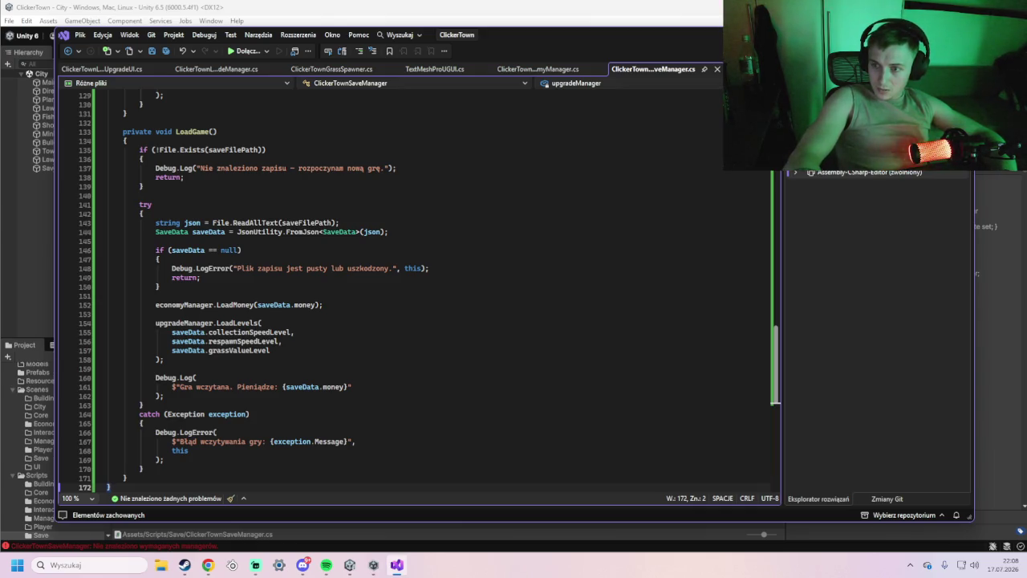
left_click(607, 3)
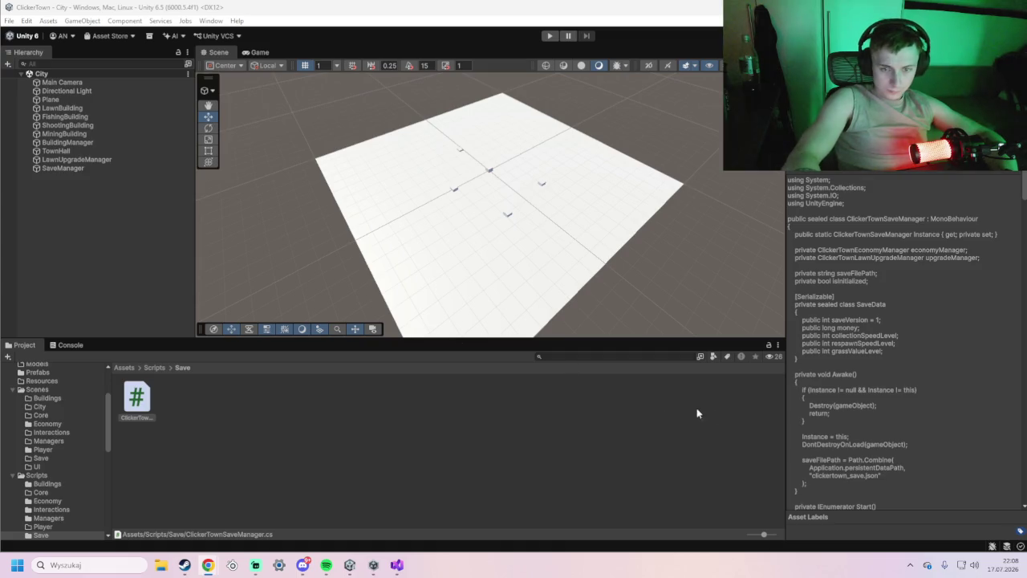
Select SaveManager and run the City scene with the console log shown, then restart the run.
left_click(101, 168)
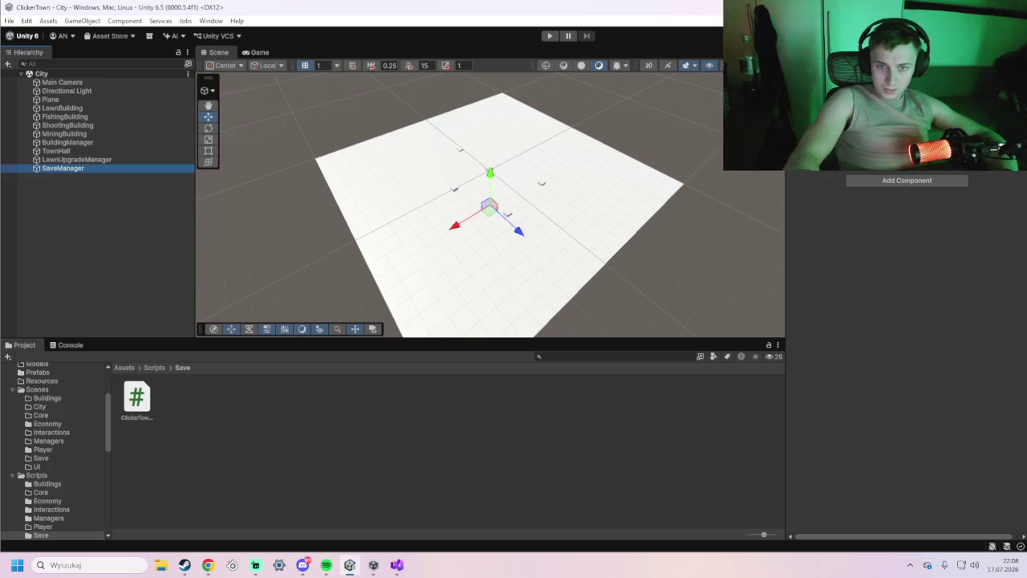
left_click(550, 36)
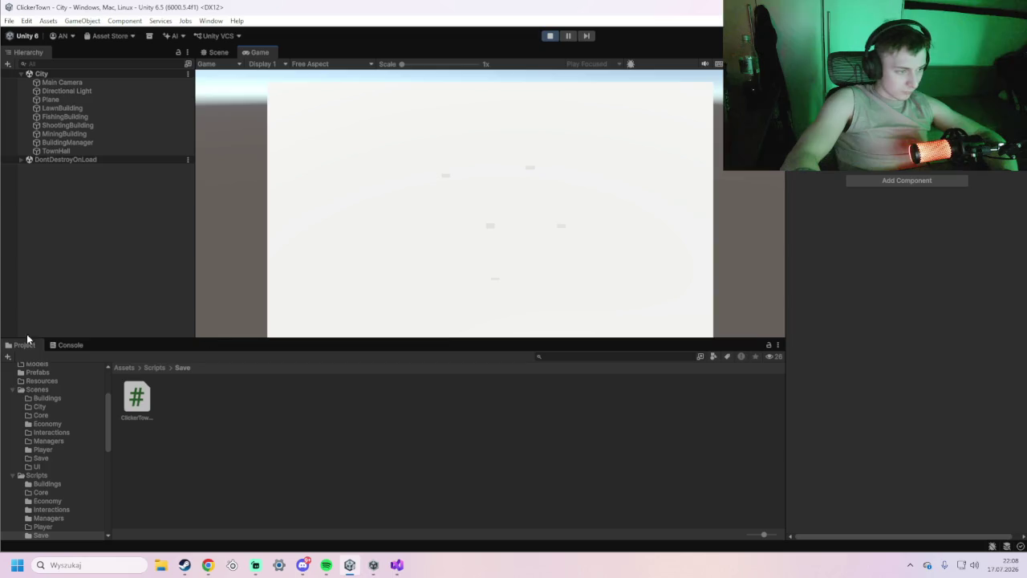
left_click(57, 345)
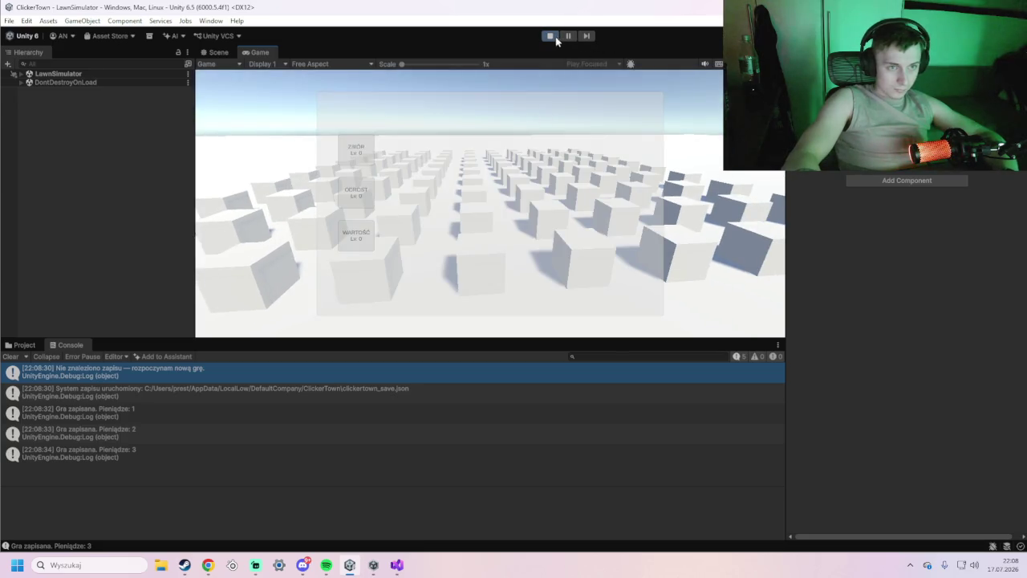
left_click(548, 37)
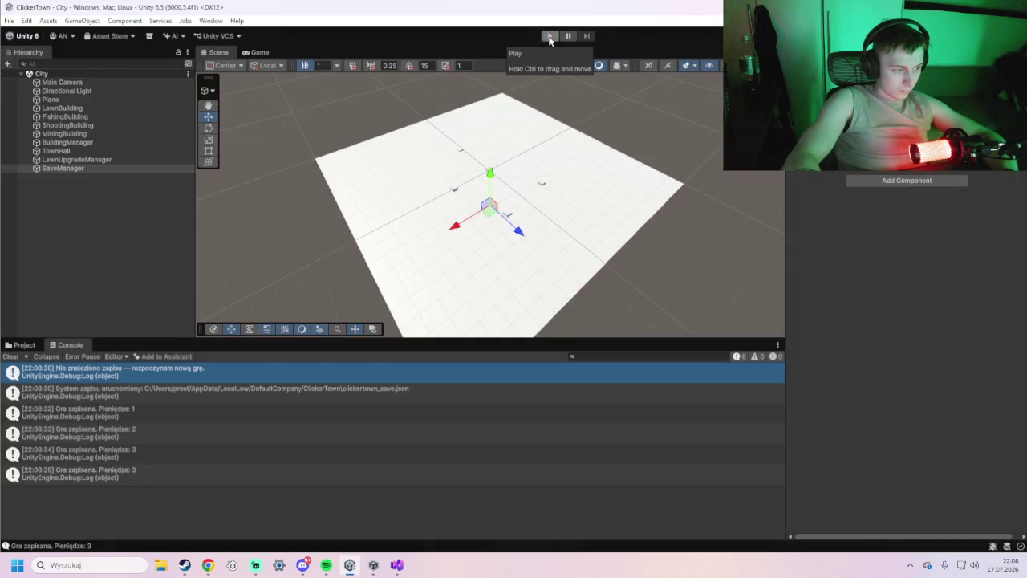
left_click(550, 37)
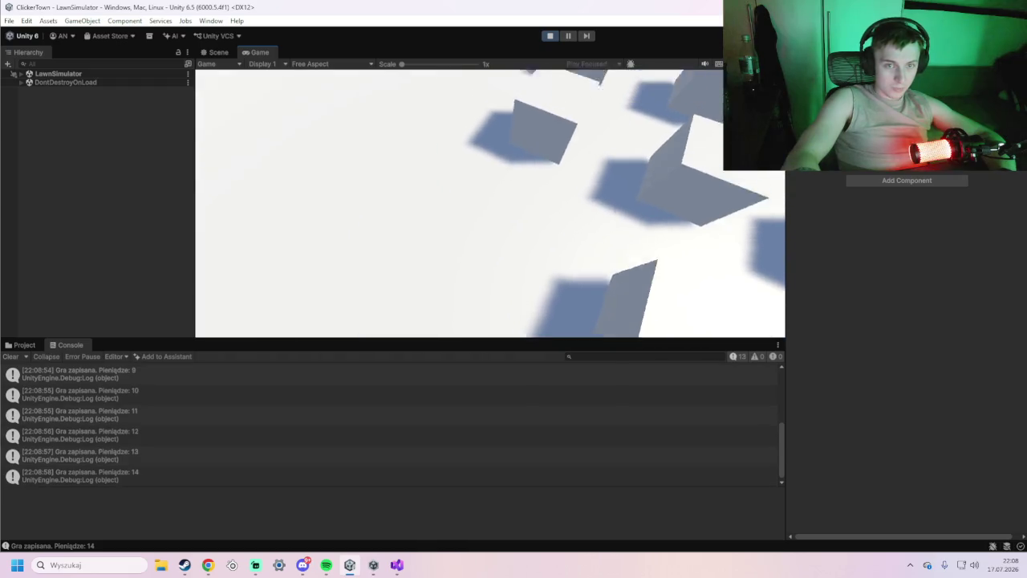
Buy the harvest speed upgrade, restart to confirm the save loads, and enter the lawn area.
left_click(492, 202)
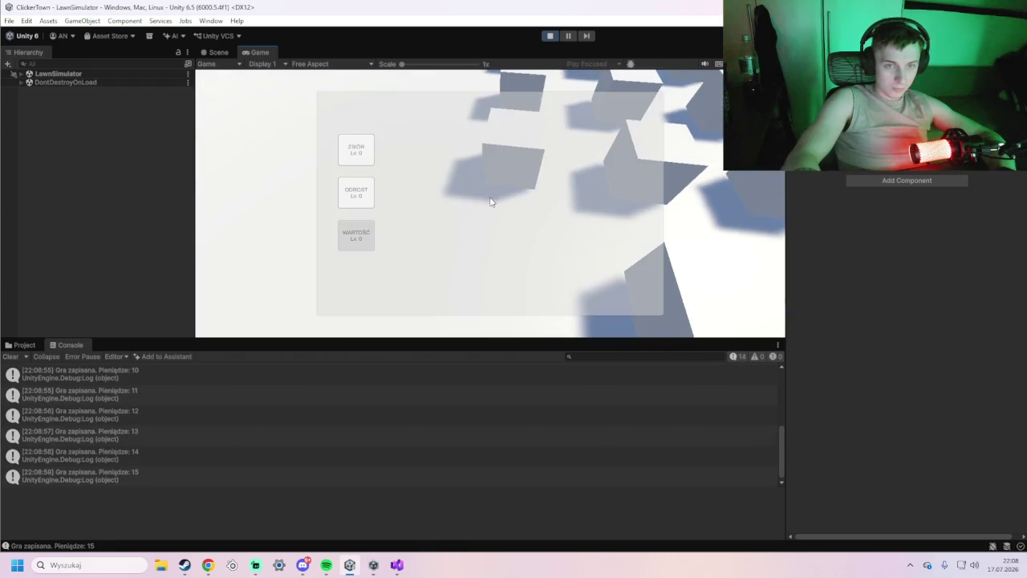
left_click(365, 156)
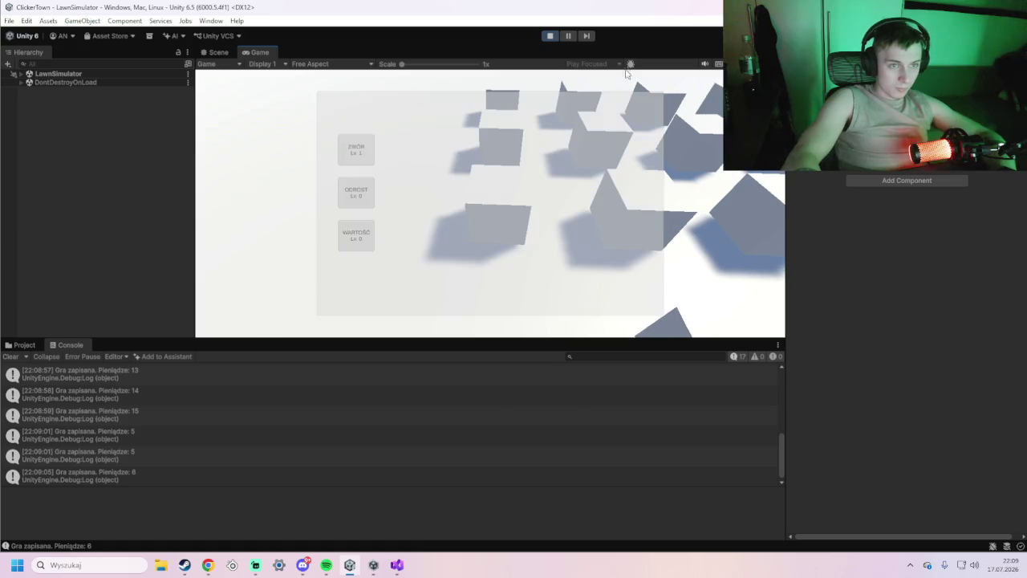
left_click(550, 38)
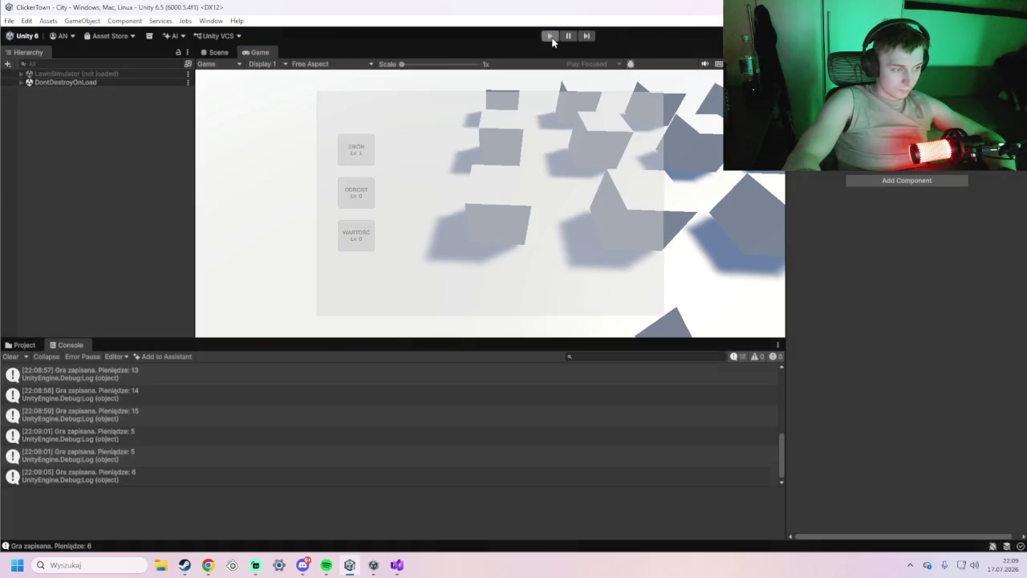
left_click(551, 38)
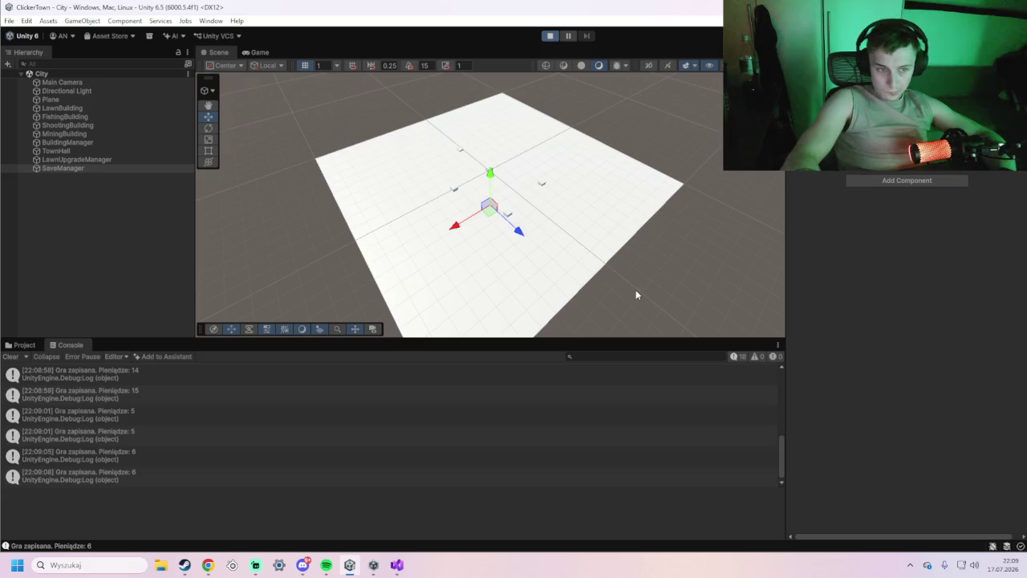
left_click(494, 278)
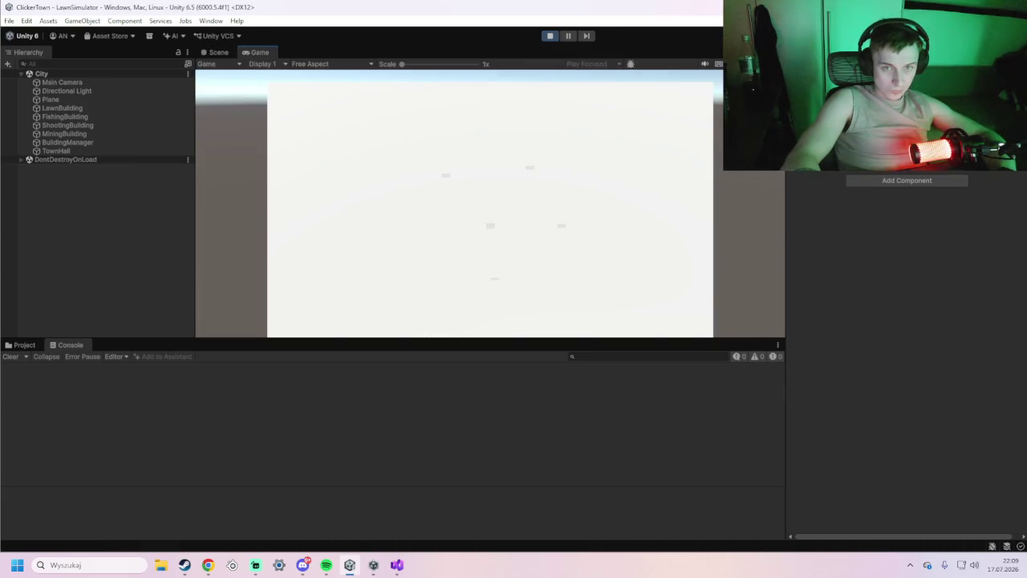
Exit play mode after viewing the LawnSimulator grass rows and show the project's asset files.
mouse_move(358, 151)
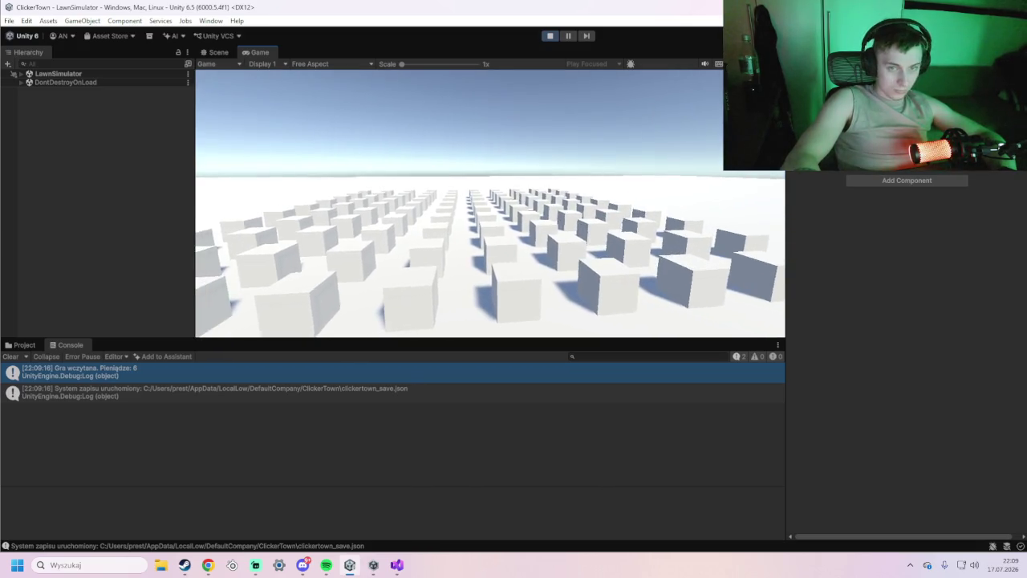
left_click(550, 36)
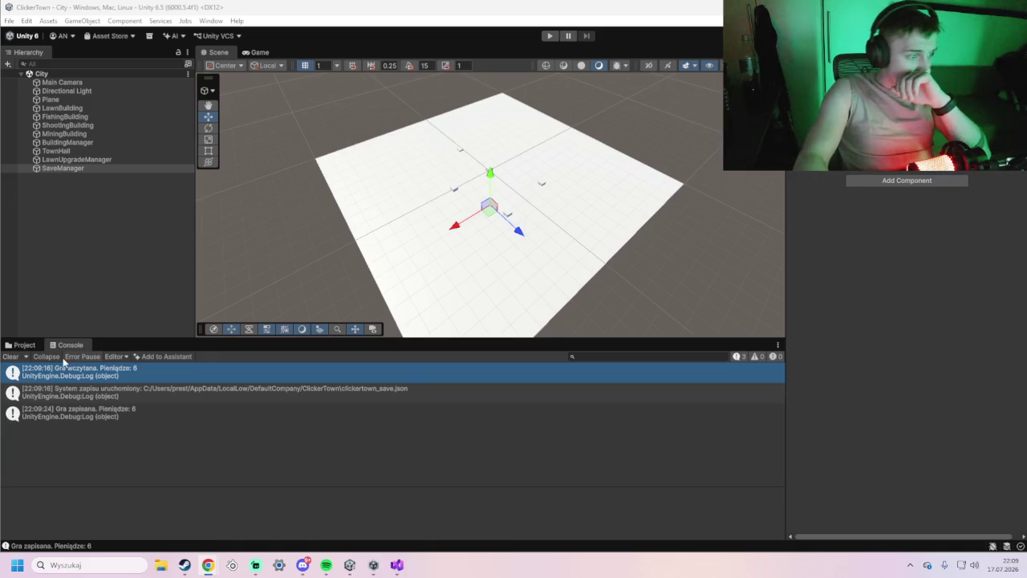
left_click(24, 346)
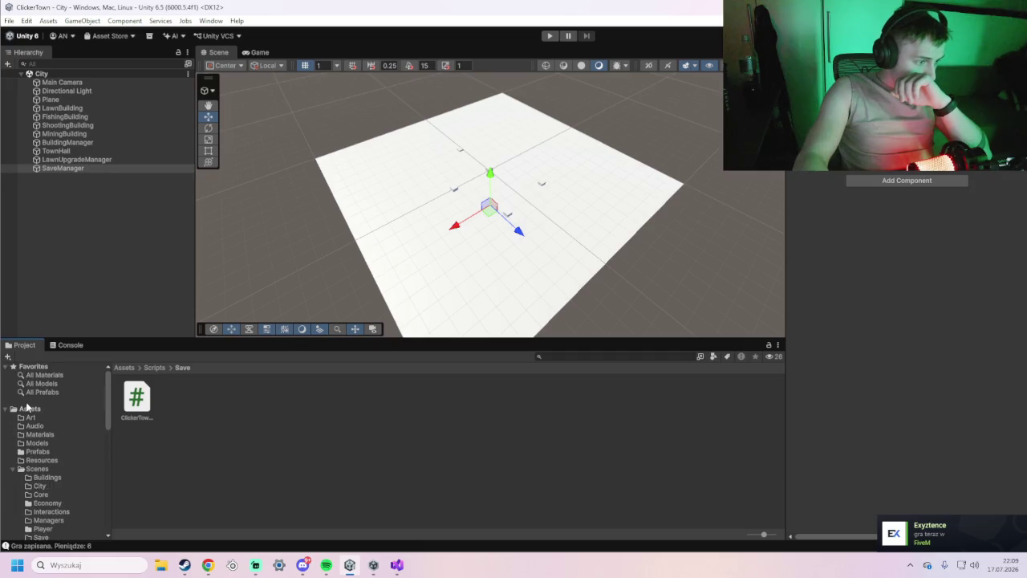
Open the Grass_Test prefab from Assets > Prefabs for editing.
left_click(29, 409)
double_click(302, 397)
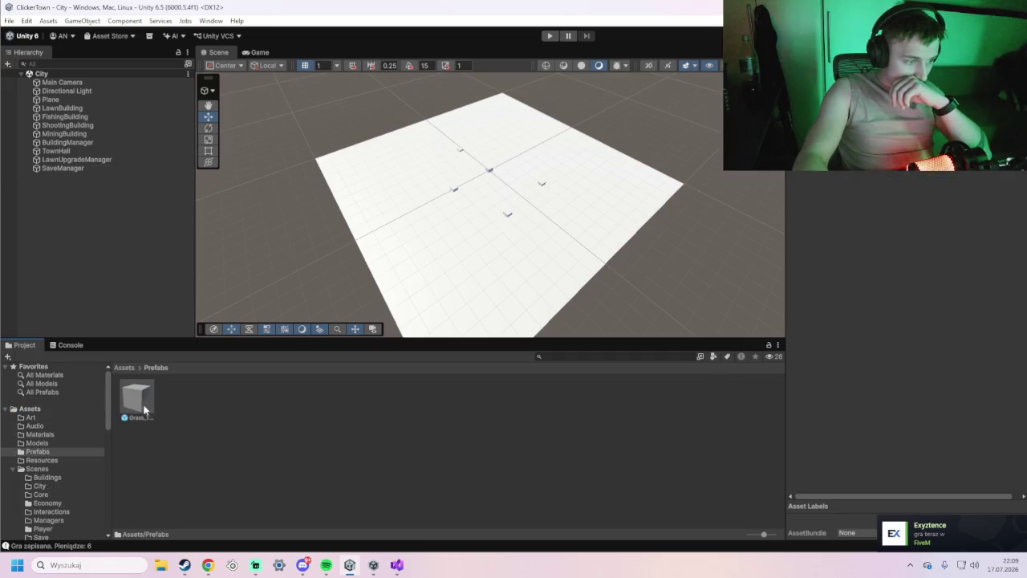
left_click(137, 397)
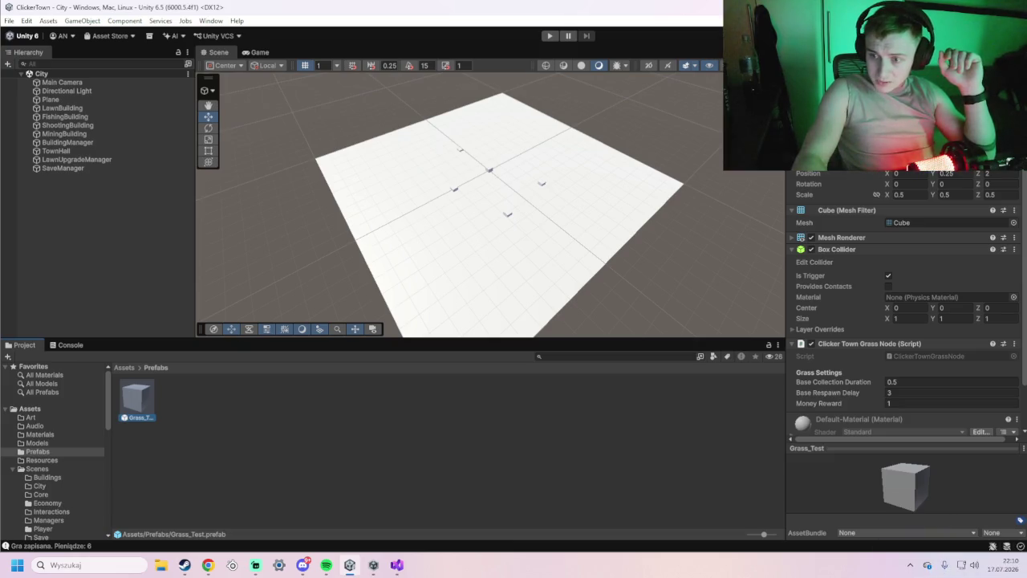
double_click(135, 411)
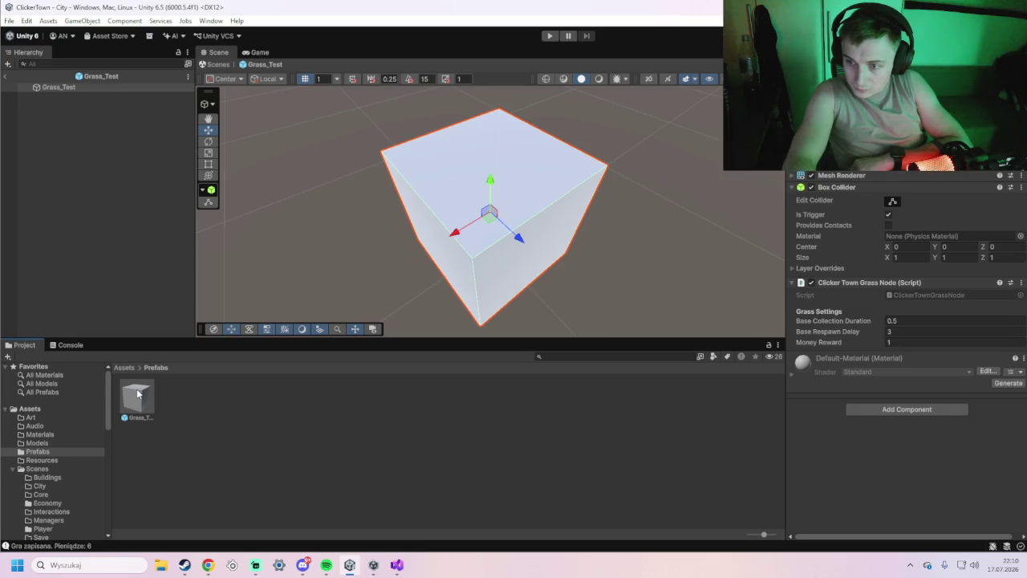
Disable the Grass_Test Mesh Renderer so only the box collider outline remains.
left_click(888, 409)
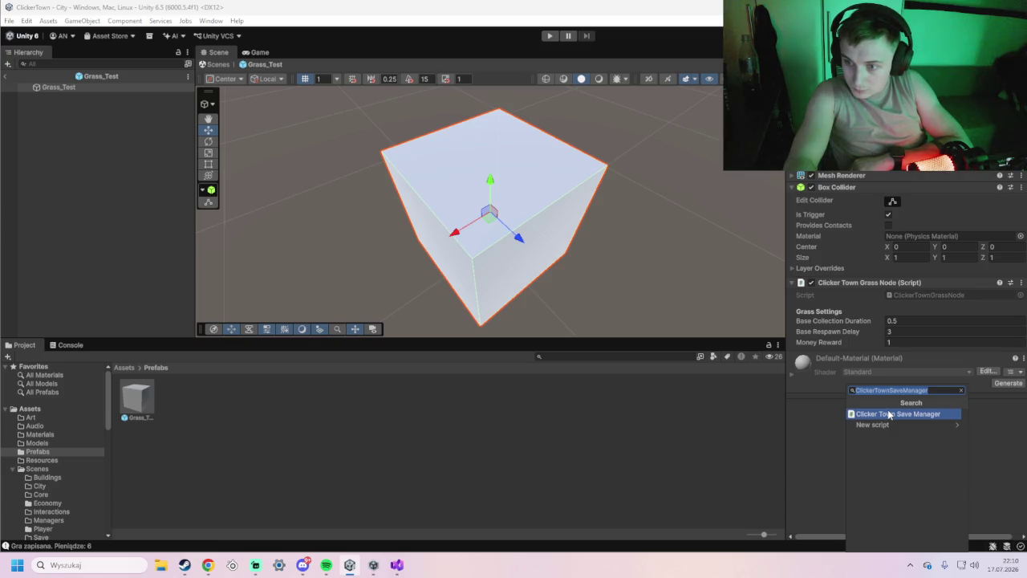
left_click(792, 454)
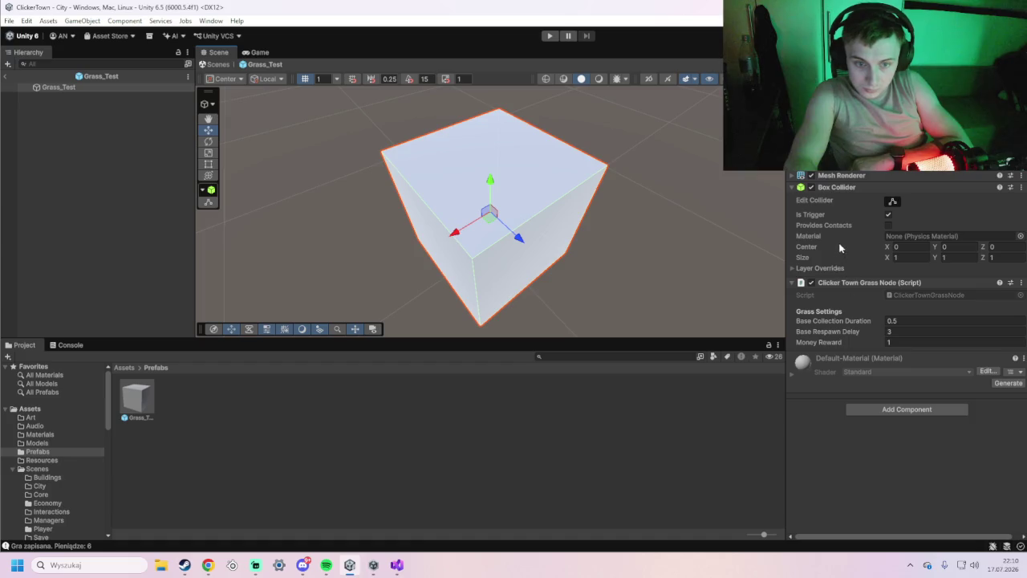
left_click(839, 175)
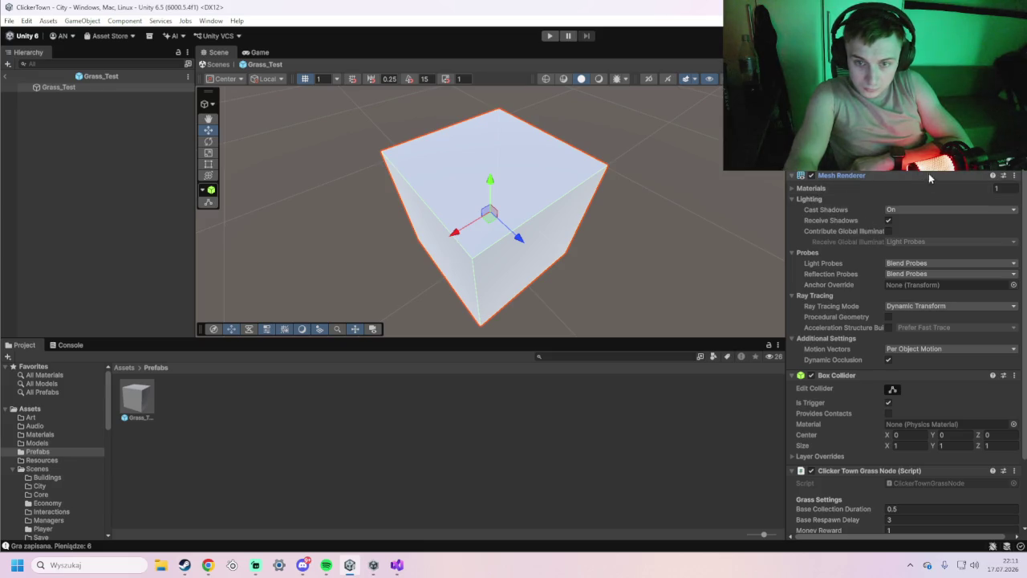
left_click(811, 175)
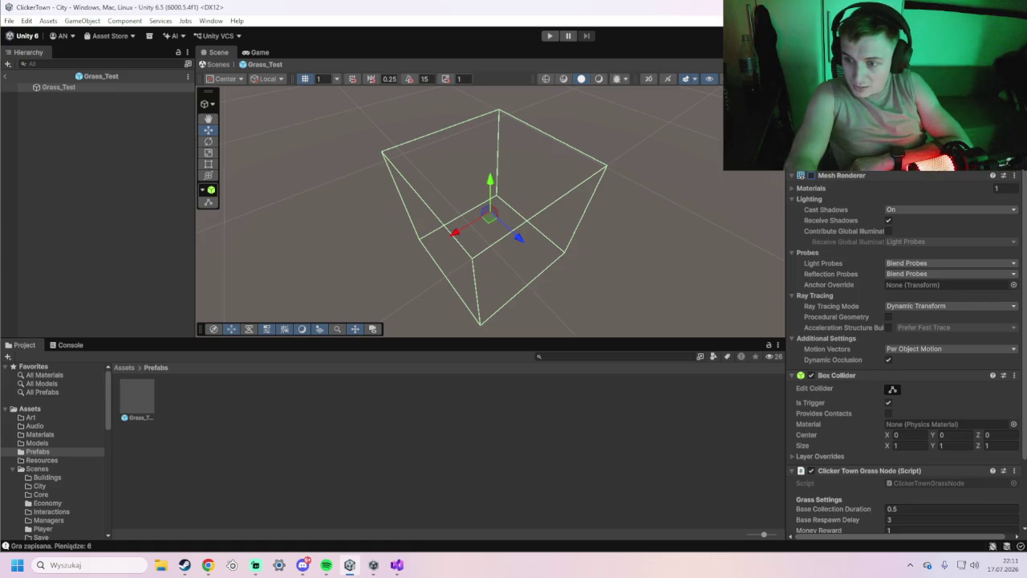
right_click(496, 233)
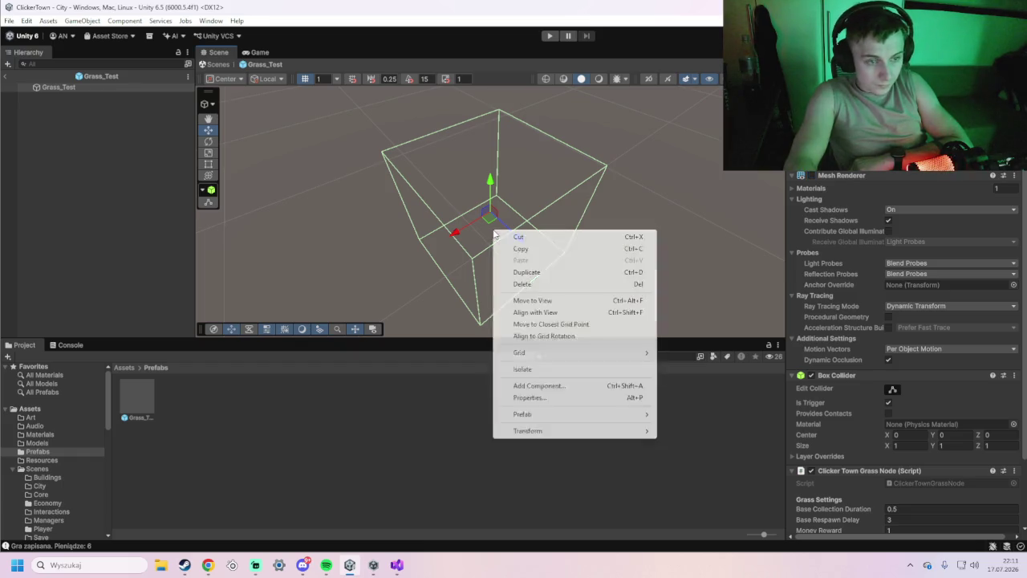
Add a child cube under Grass_Test and name it Blade_01.
mouse_move(551, 353)
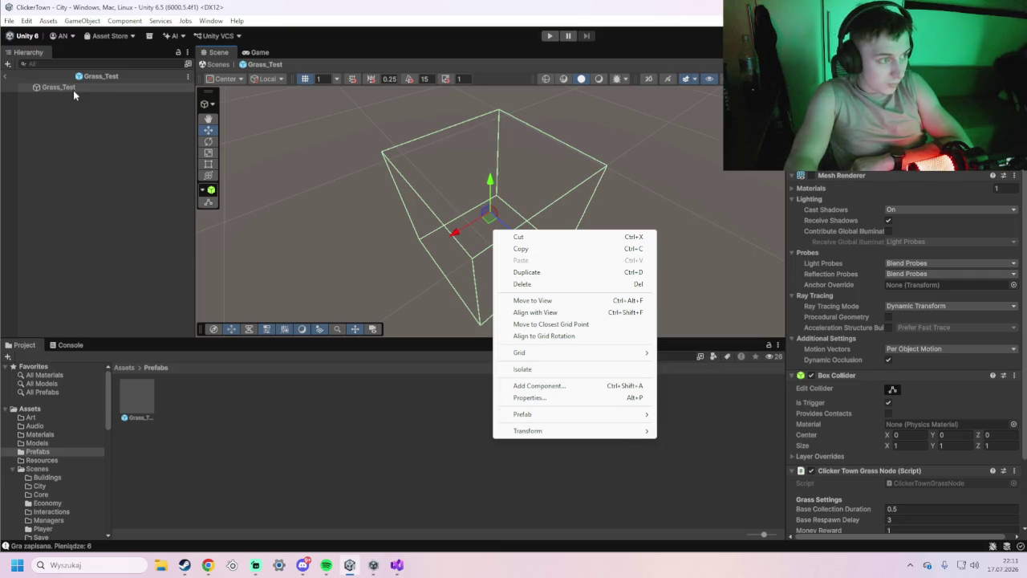
left_click(120, 85)
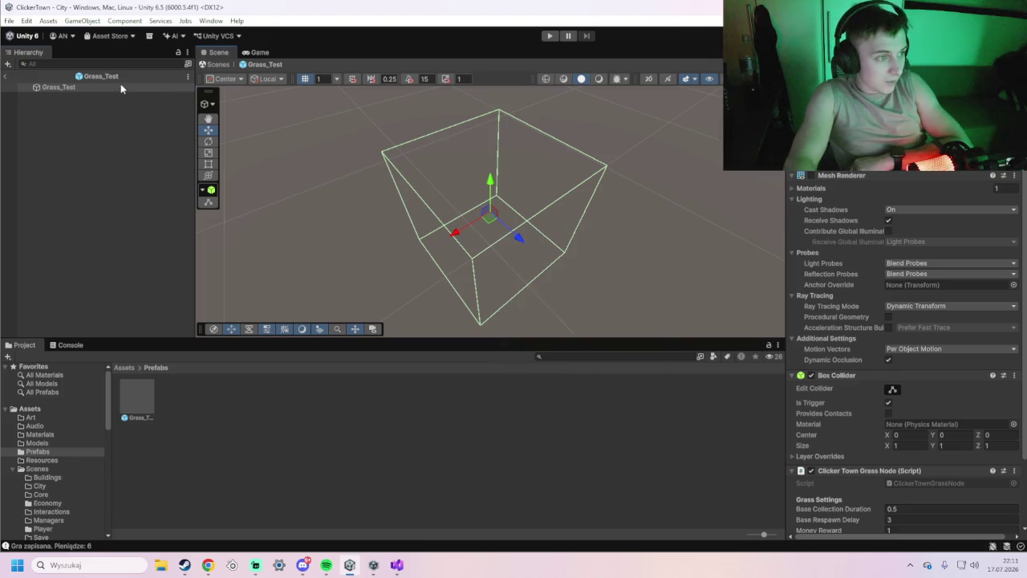
right_click(121, 85)
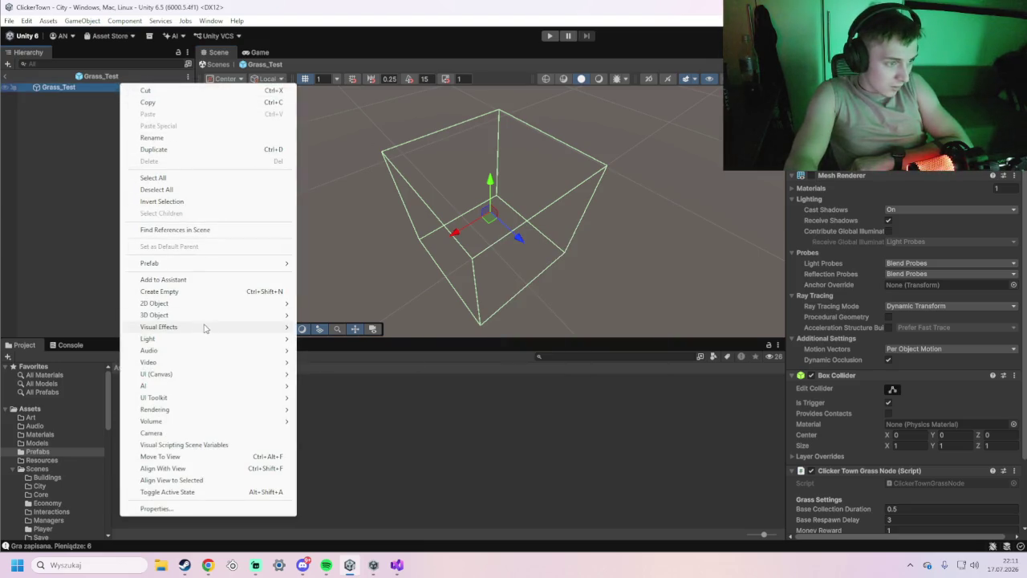
mouse_move(207, 321)
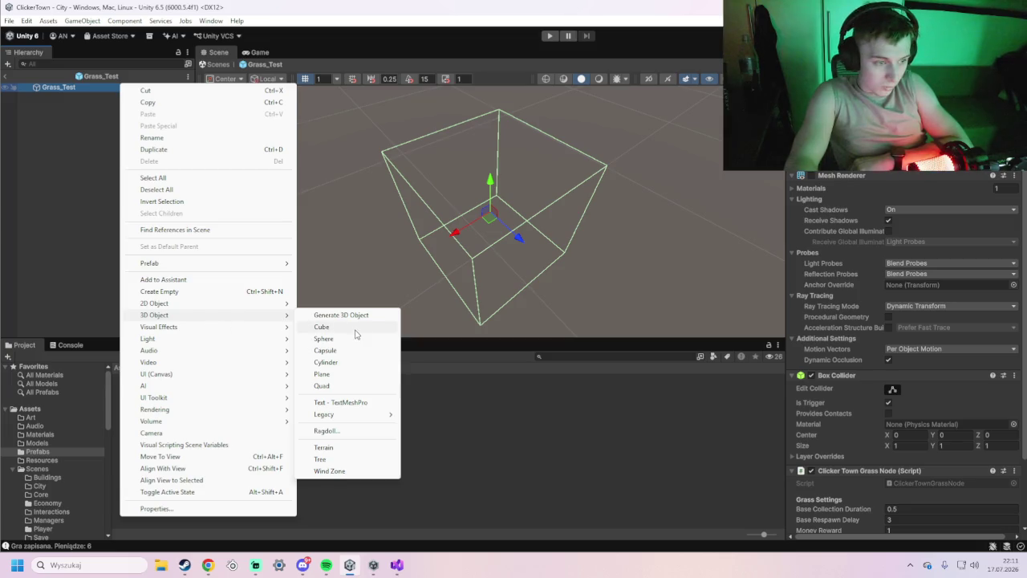
left_click(355, 330)
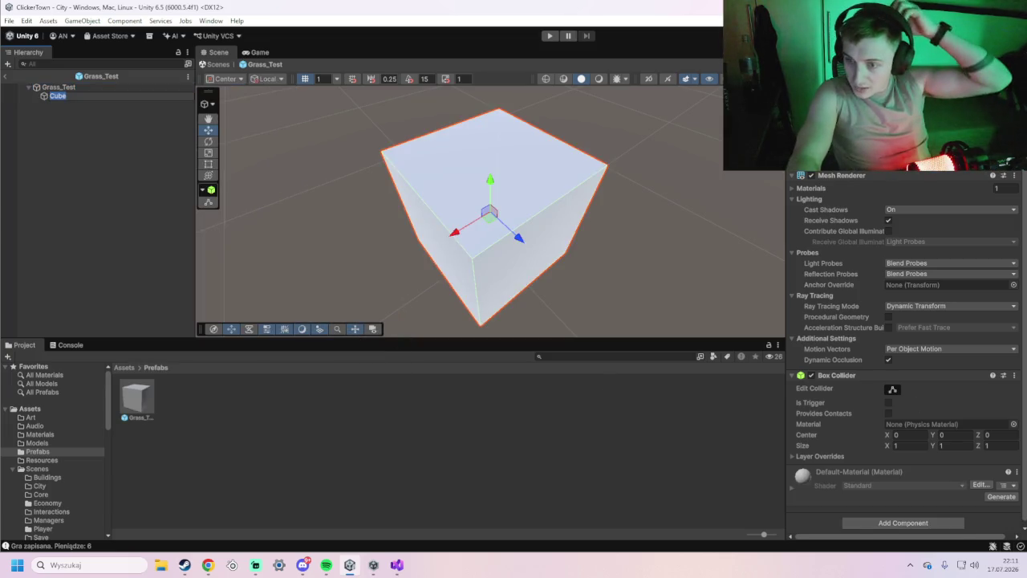
type("Blade_")
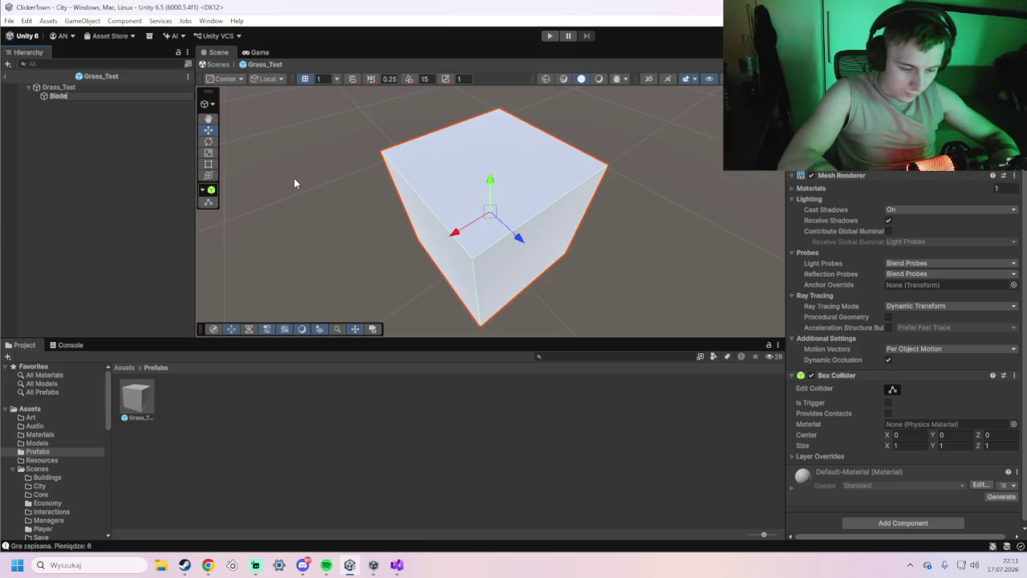
type("01")
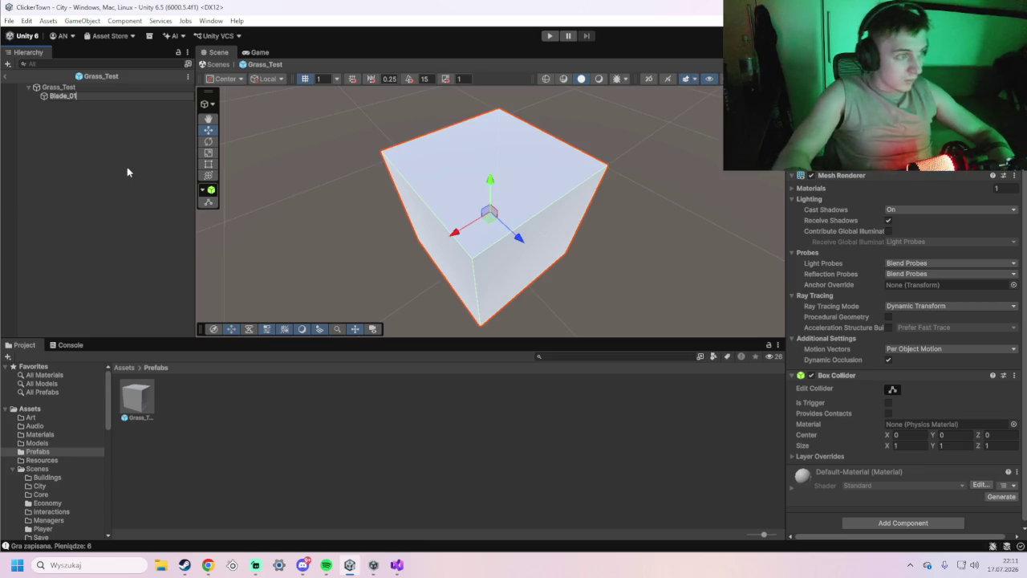
left_click(126, 171)
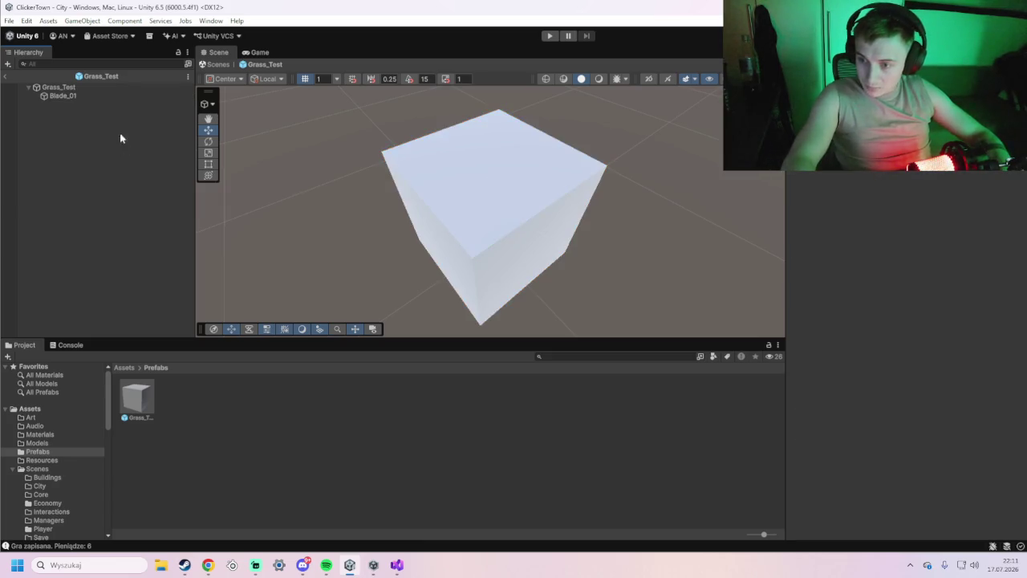
left_click(98, 95)
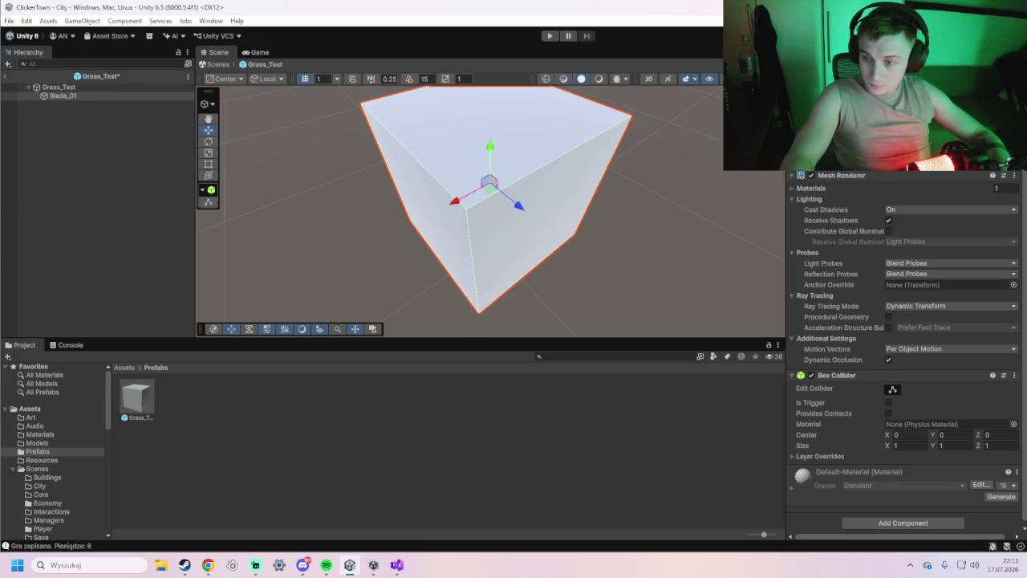
Save the prefab with Blade_01 shaped as a tall thin blade.
key("ctrl+s")
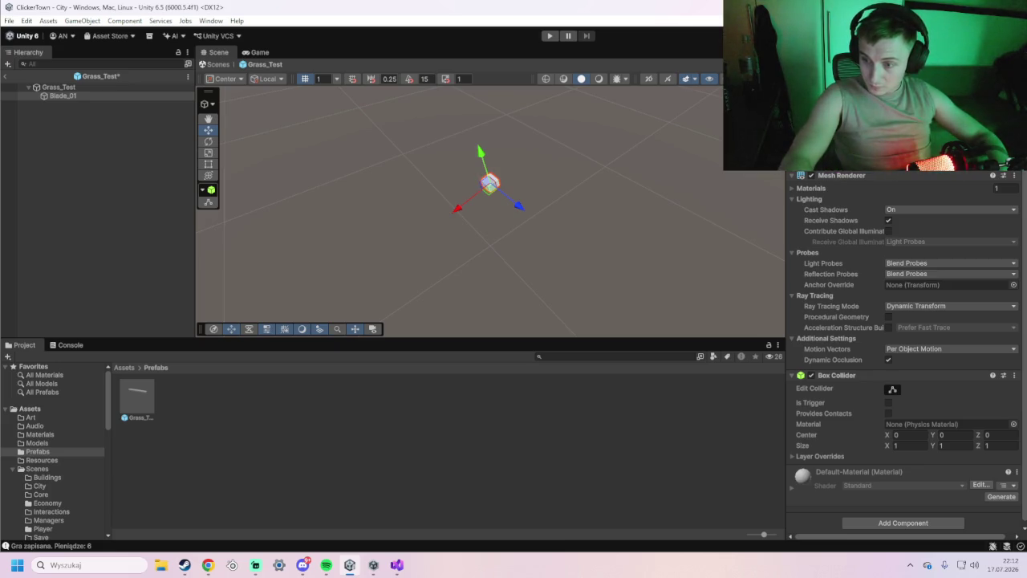
key("ctrl+s")
key("ctrl+z")
key("ctrl+y")
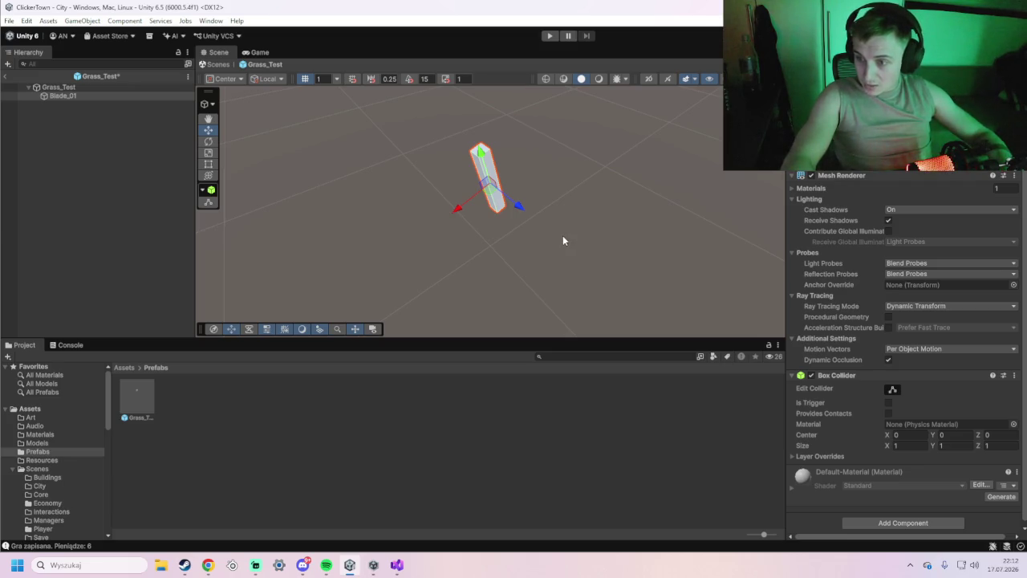
Duplicate Blade_01 into three copies, shift Blade_01 (1) along X, and save the prefab.
left_click(81, 98)
key("ctrl+d")
key("ctrl+d")
key("ctrl+d")
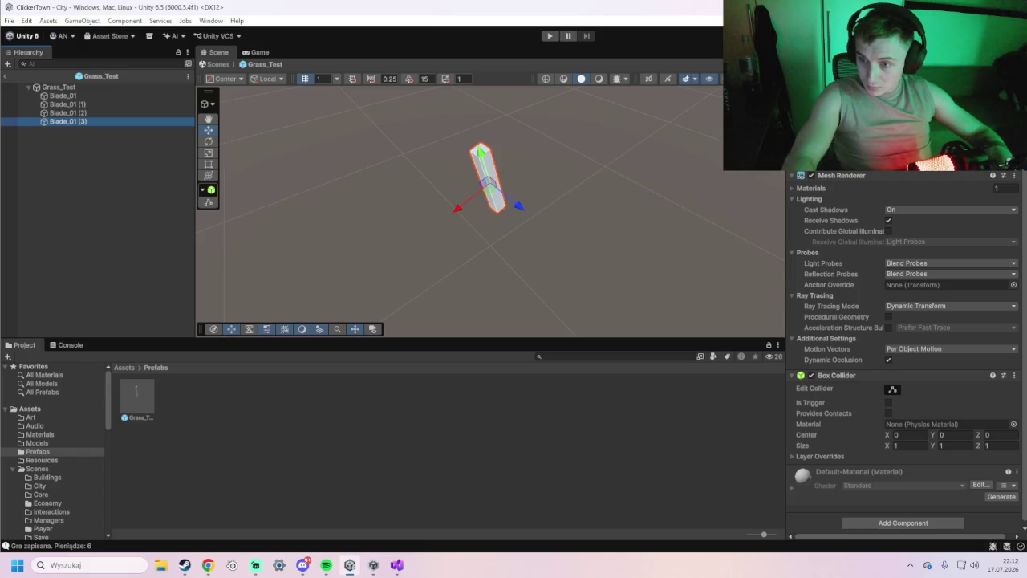
left_click(99, 104)
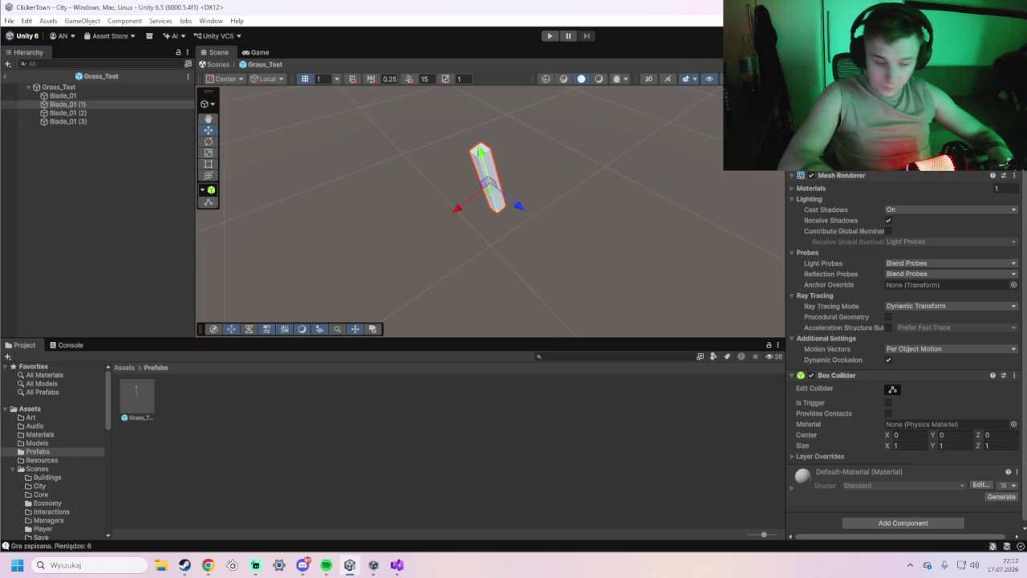
left_click_drag(458, 208, 443, 216)
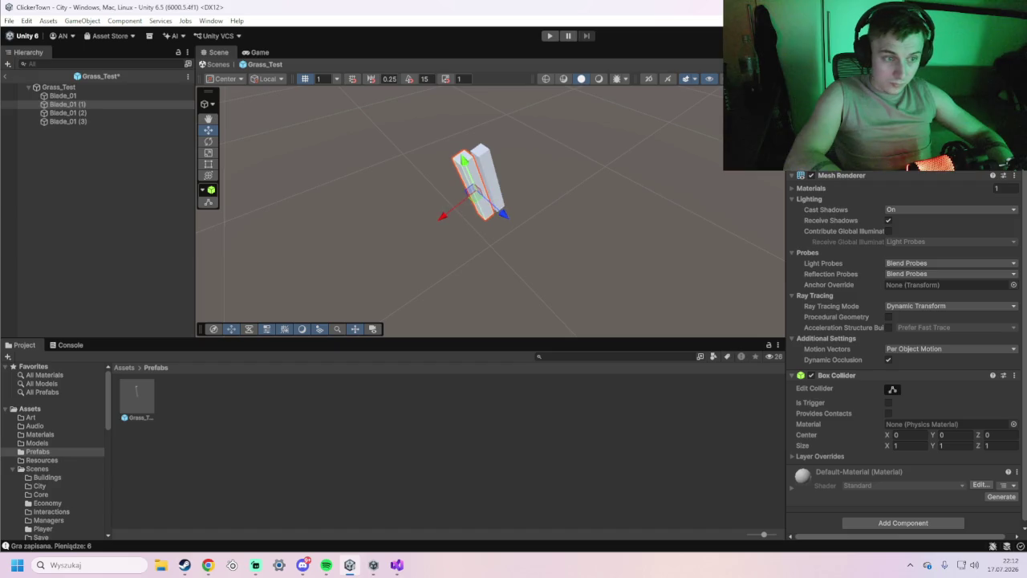
key("ctrl+s")
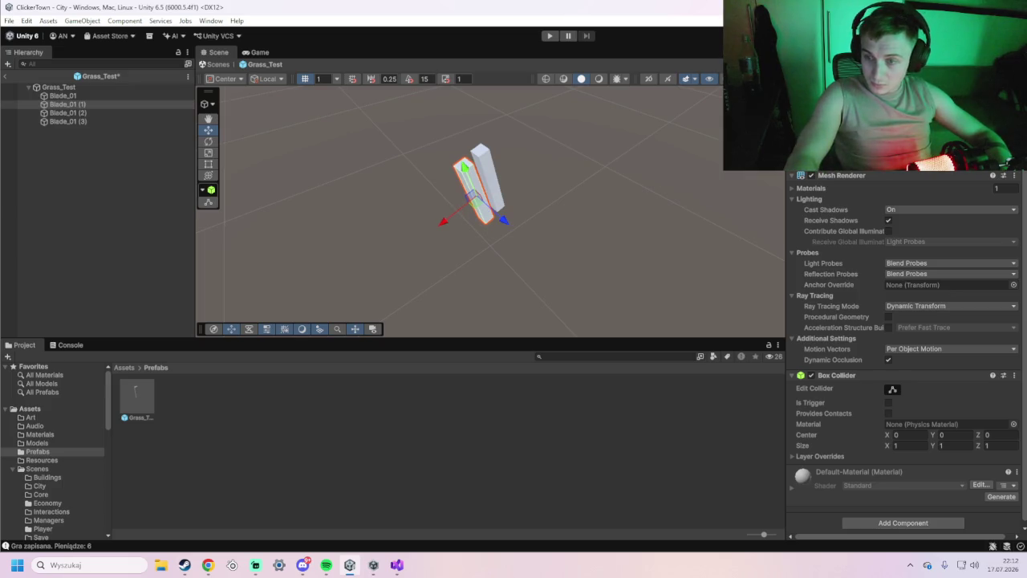
key("ctrl+s")
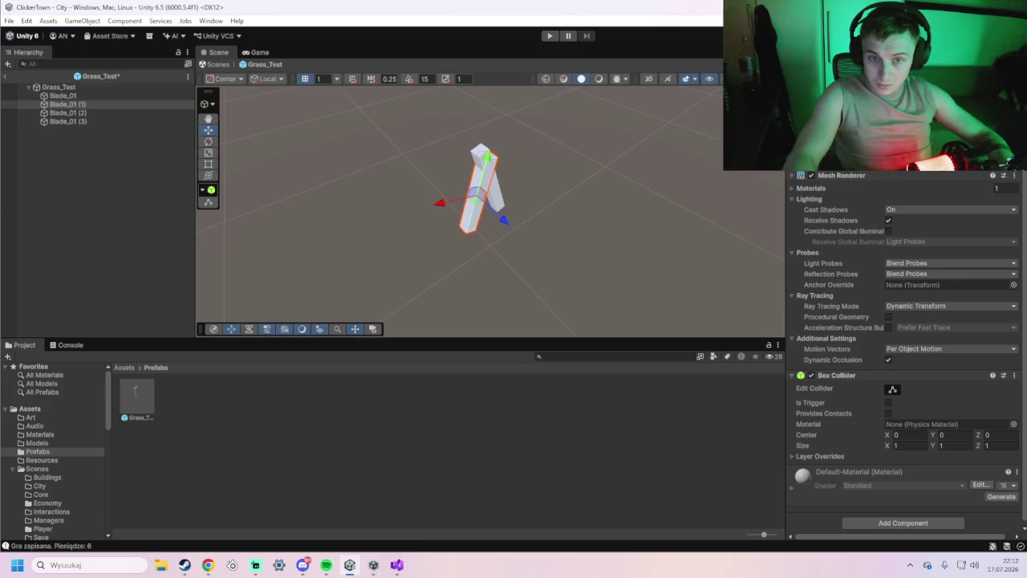
key("ctrl+s")
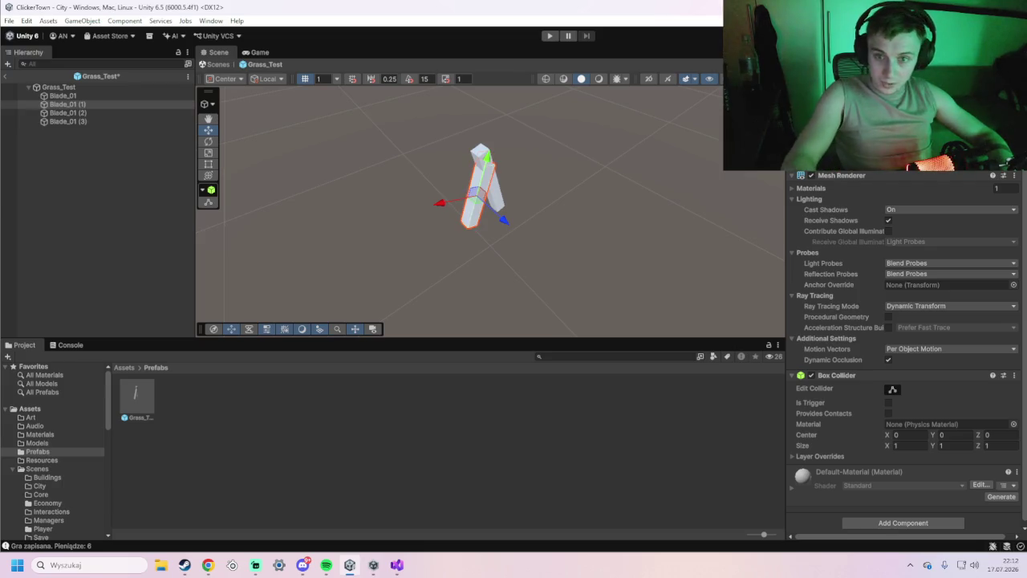
key("ctrl+s")
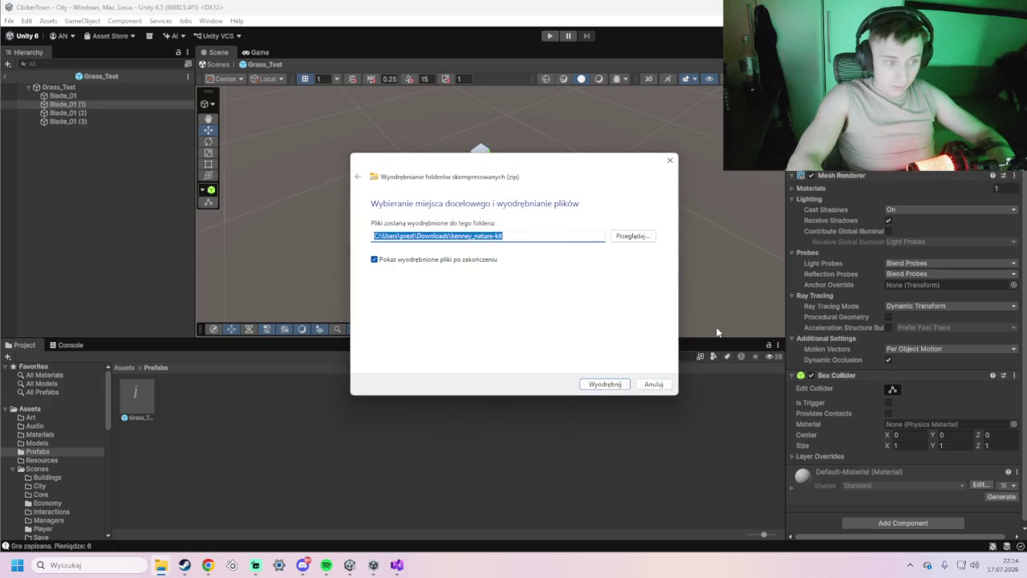
Extract the zip to the unchanged Downloads\kenney_nature-kit destination path.
left_click_drag(520, 173, 565, 177)
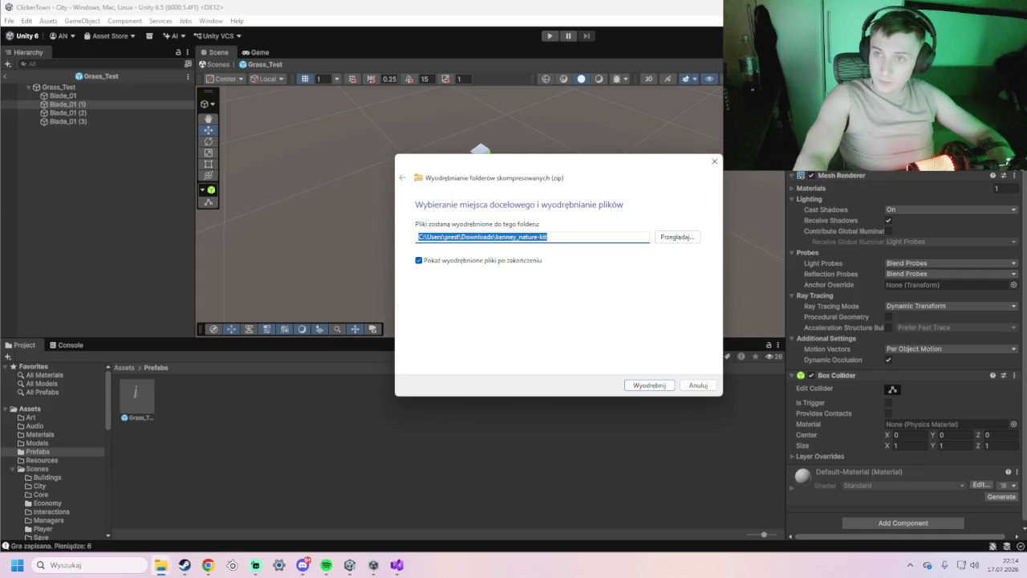
key("alt+Tab")
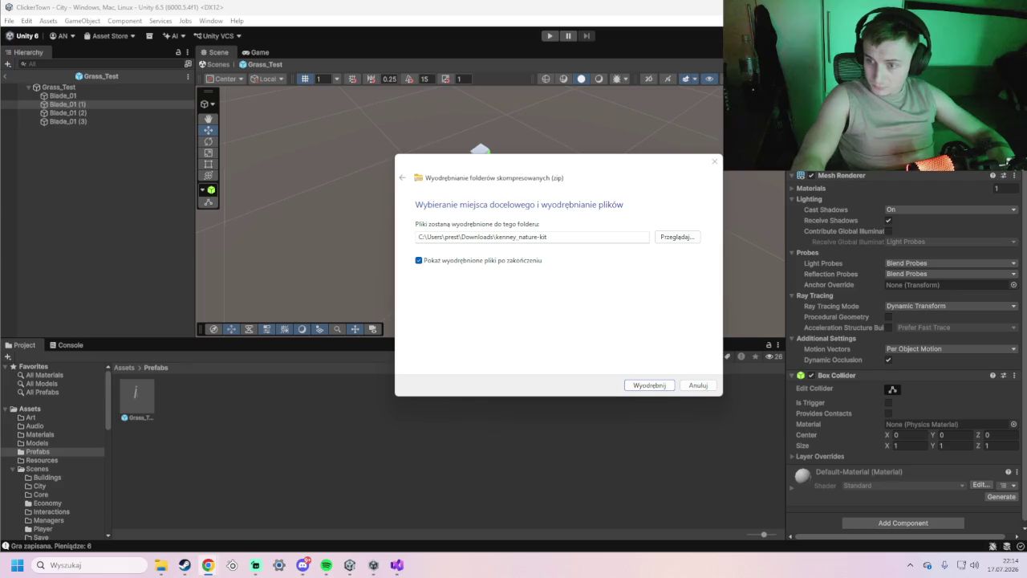
left_click(616, 236)
left_click_drag(617, 236, 462, 238)
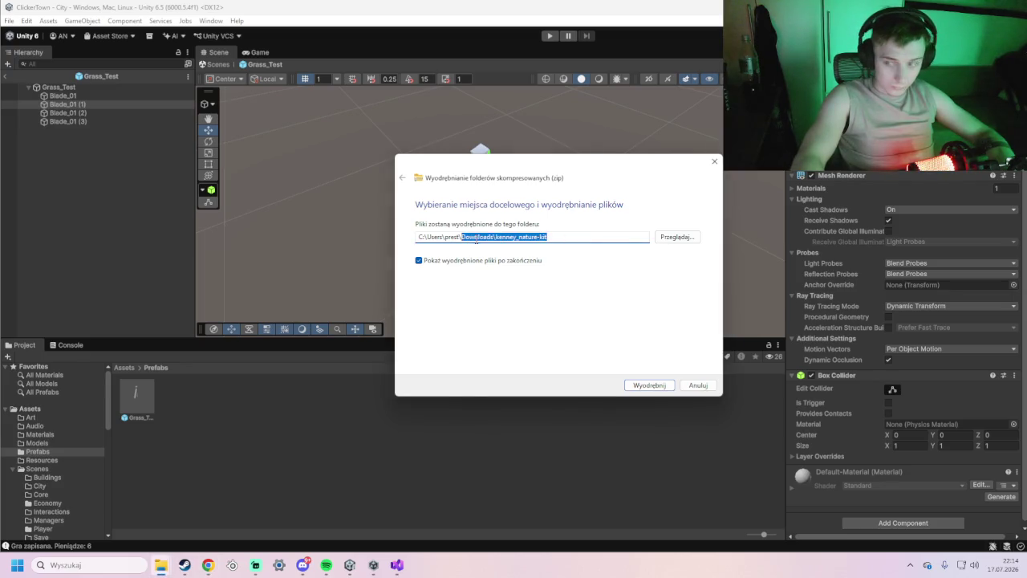
left_click(576, 239)
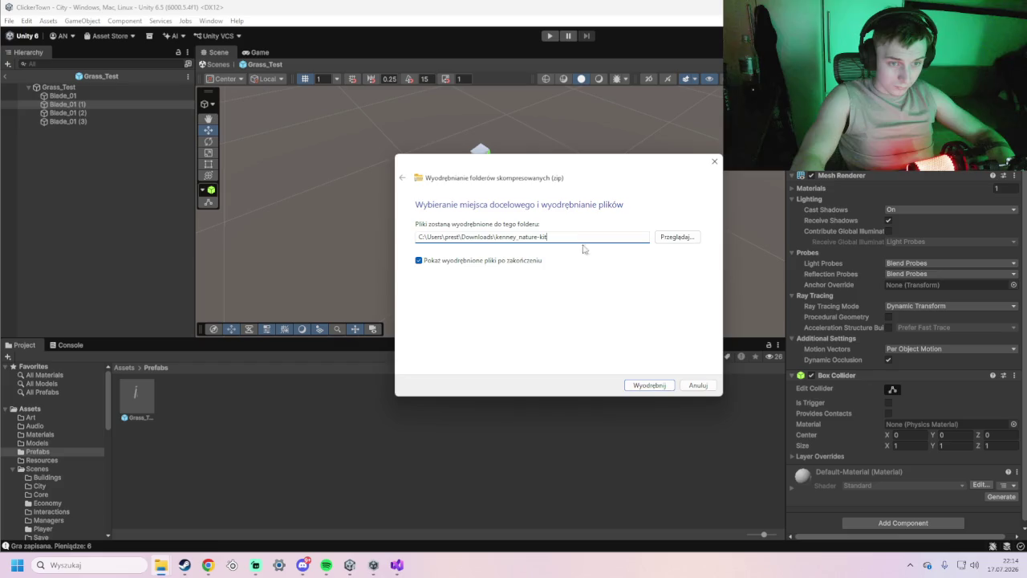
left_click(652, 386)
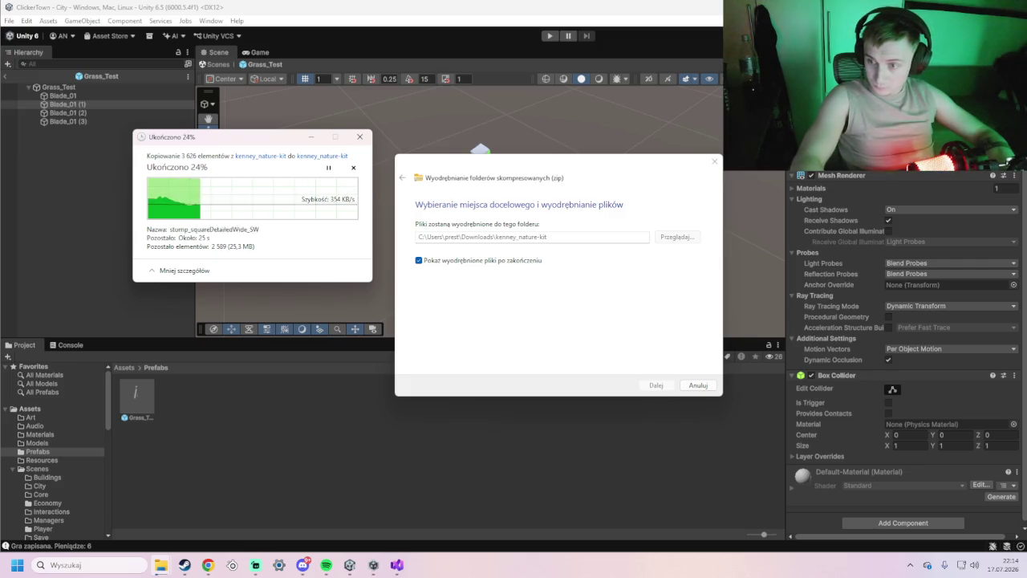
Return to Unity and view the Assets/Art folder contents.
left_click(30, 418)
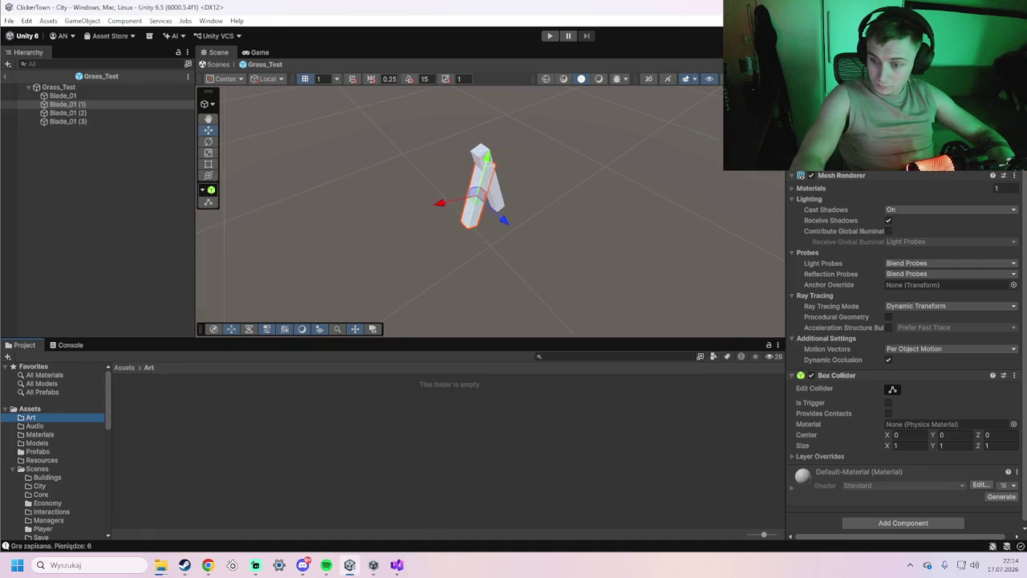
key("super+d")
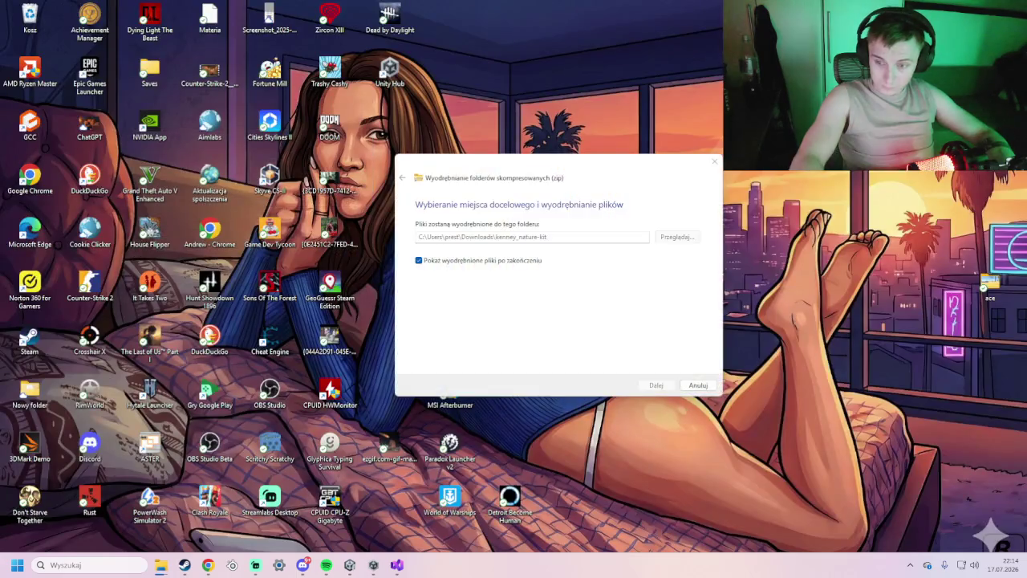
key("super+d")
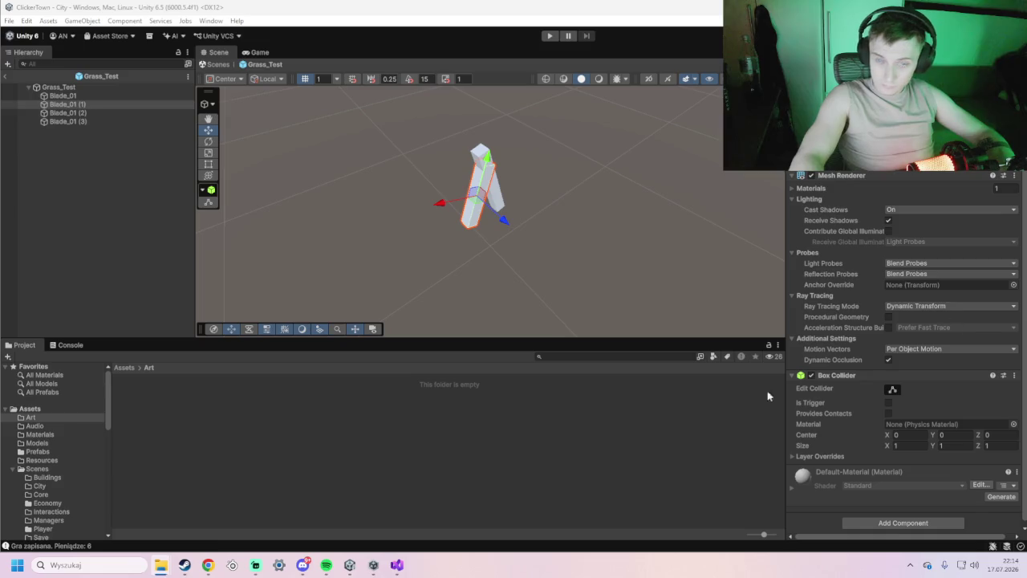
left_click(269, 416)
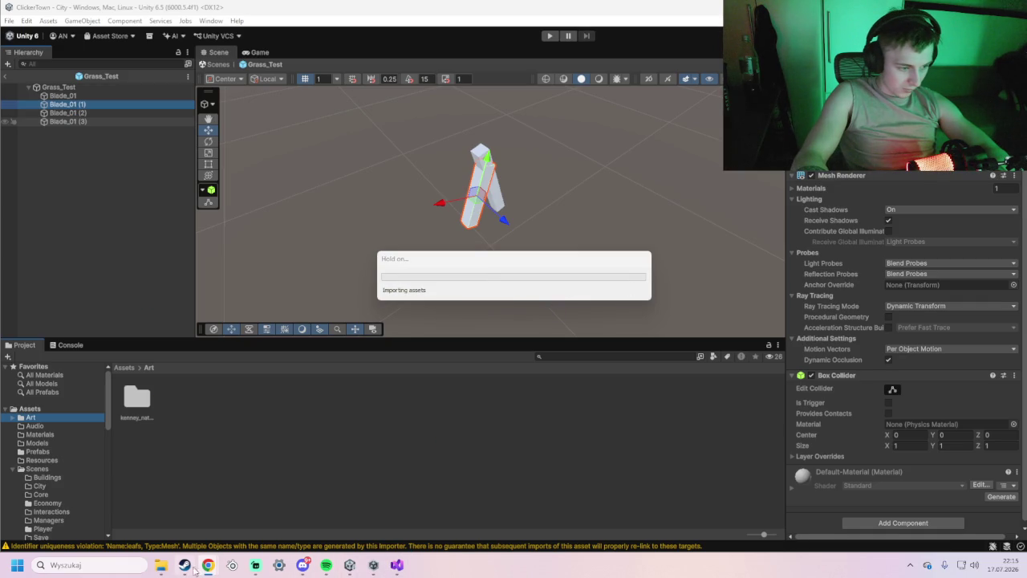
Wait for the asset import to finish so the Isometric, Models and Side folders appear in Art.
mouse_move(208, 565)
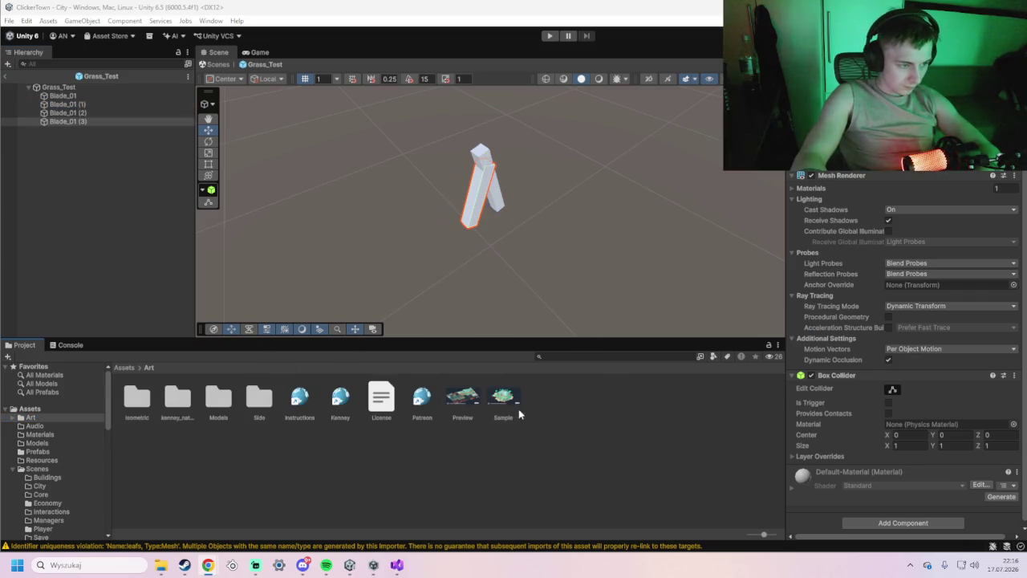
Delete the Sample, Preview, Patreon, License, Kenney and Instructions files from Assets/Art.
left_click(496, 401)
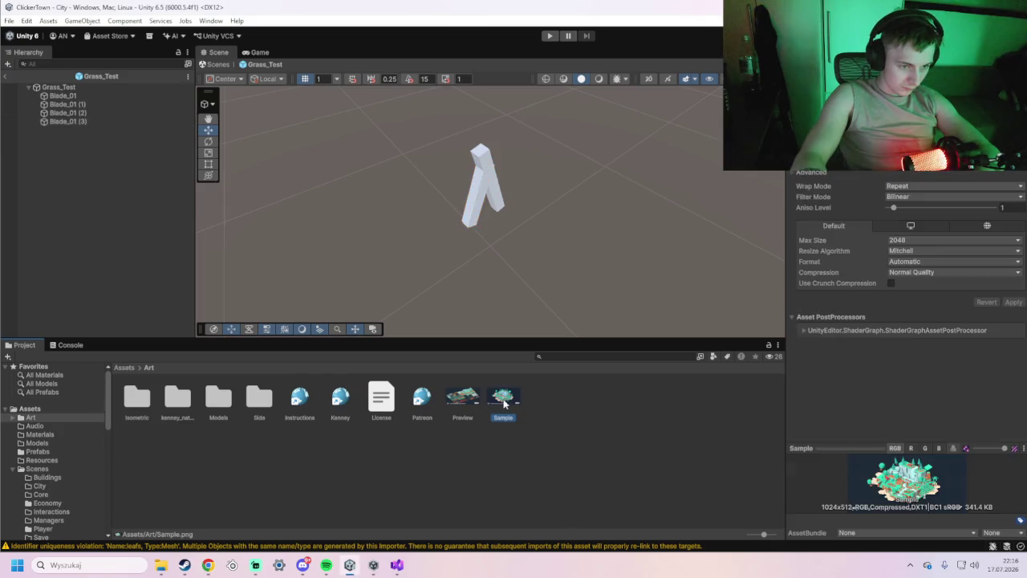
key("Delete")
left_click(521, 302)
left_click(463, 397)
key("Delete")
left_click(521, 302)
left_click(424, 402)
key("Delete")
left_click(521, 302)
left_click(381, 399)
key("Delete")
left_click(504, 301)
left_click(340, 397)
key("Delete")
left_click(520, 302)
left_click(299, 397)
key("Delete")
key("Return")
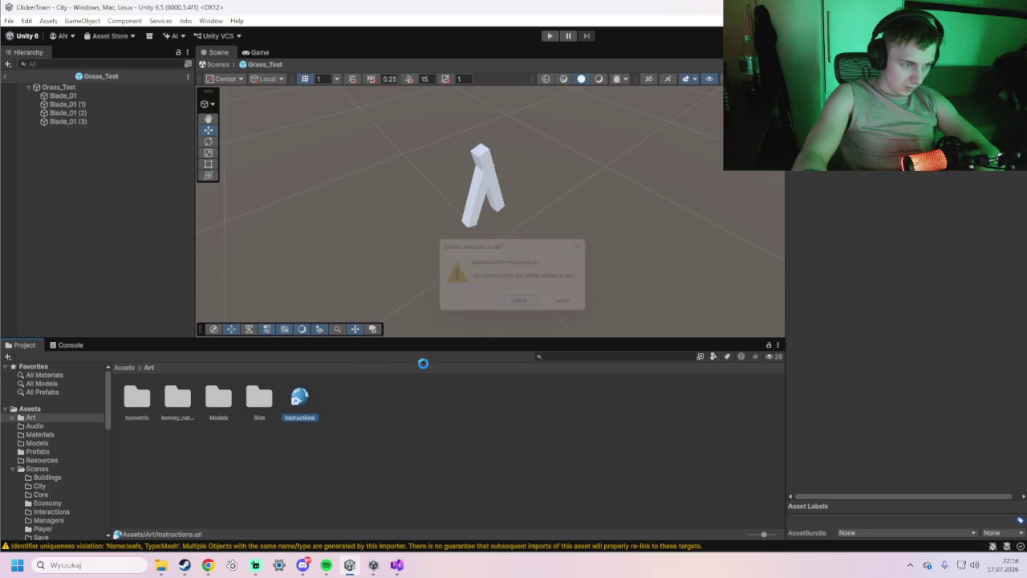
Delete the loose Side, Models and Isometric folders from Assets/Art.
key("Delete")
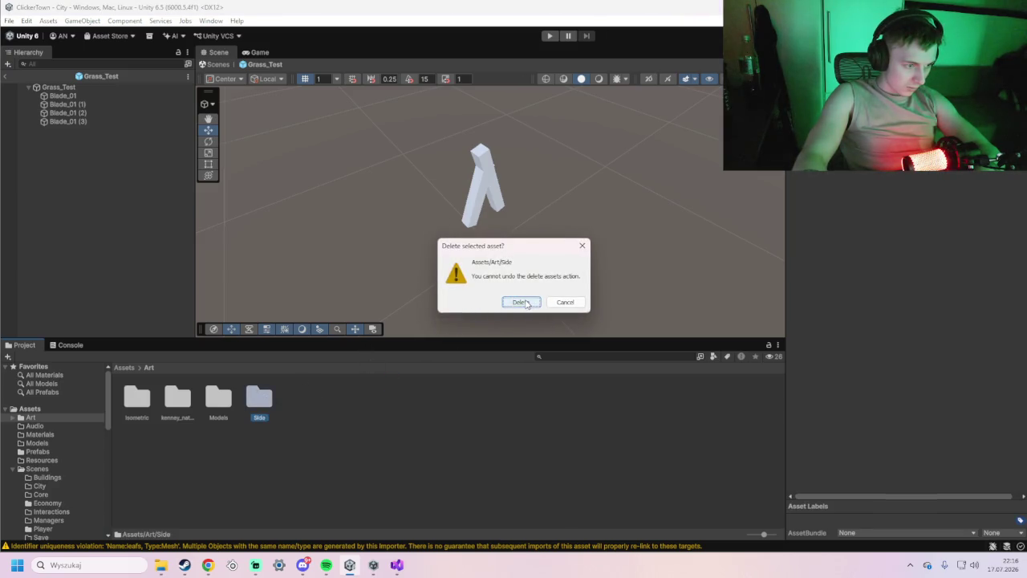
left_click(528, 304)
key("Delete")
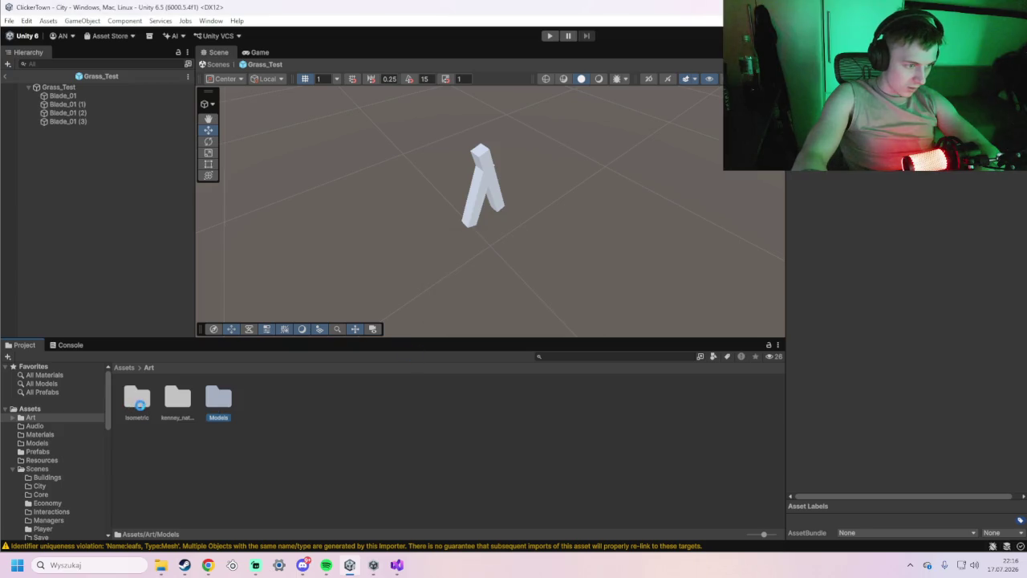
key("Delete")
left_click(523, 302)
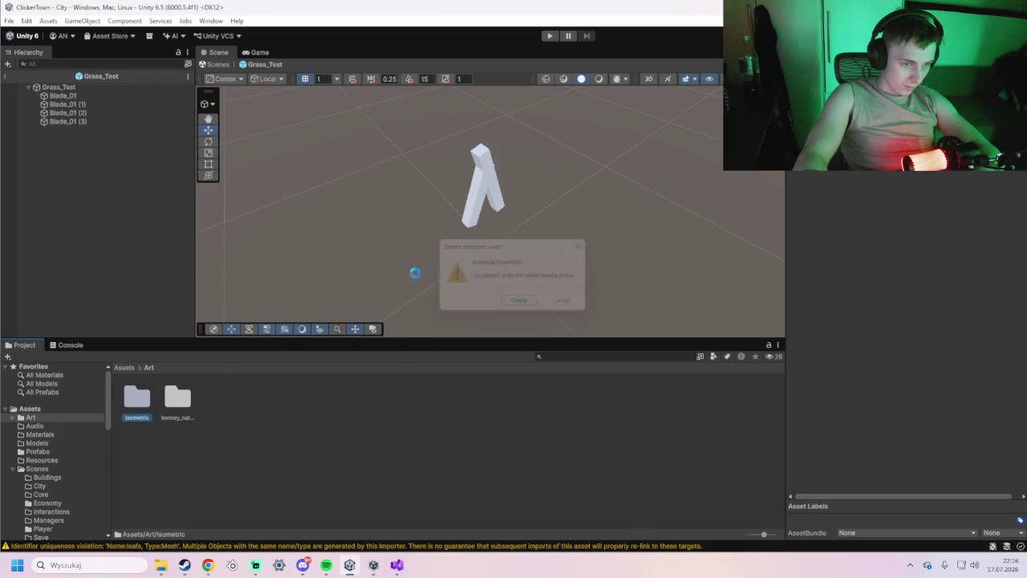
Delete Blade_01 (3), Blade_01 (2), Blade_01 (1) and Blade_01 from the Grass_Test prefab.
left_click(78, 120)
key("Delete")
left_click(78, 115)
key("Delete")
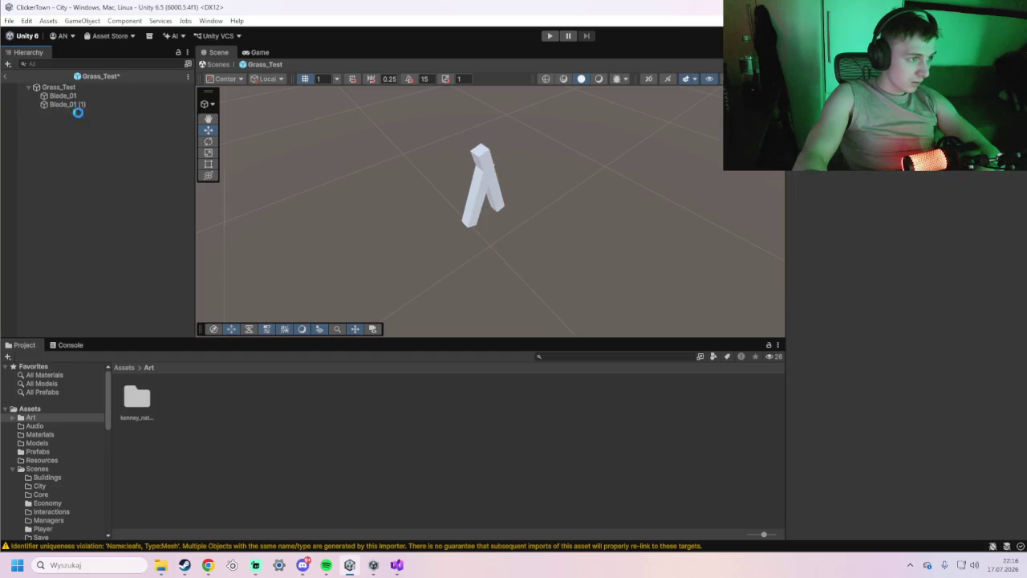
left_click(72, 104)
key("Delete")
left_click(71, 95)
key("Delete")
double_click(136, 397)
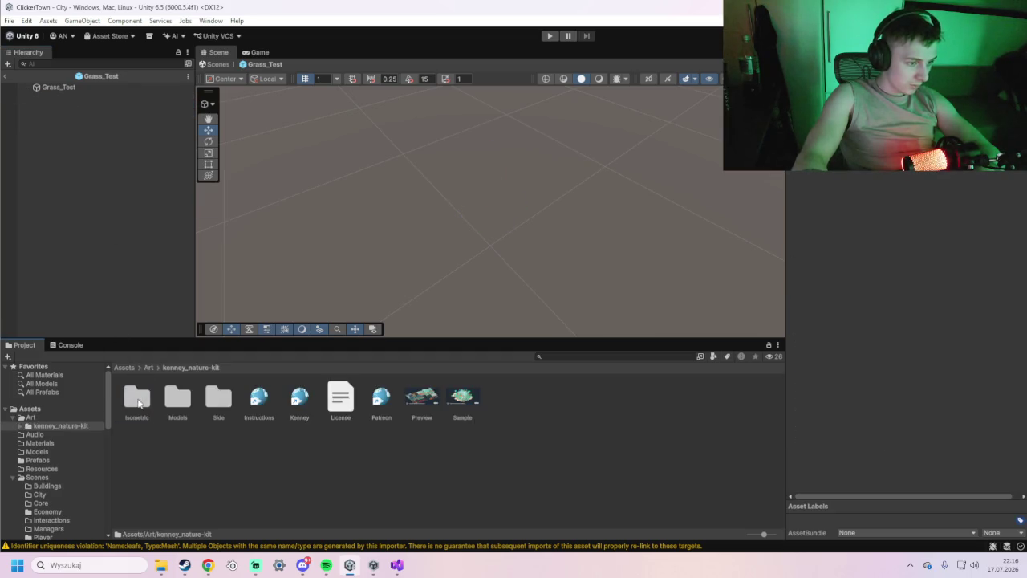
Browse the kit's Models folder, checking the STL format and GLTF format folders.
double_click(168, 395)
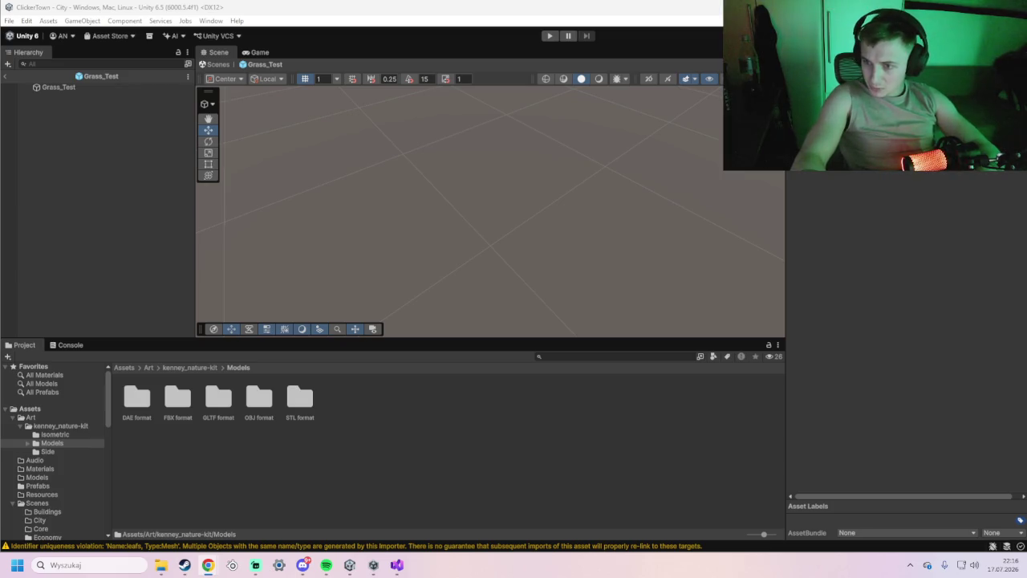
double_click(310, 403)
scroll(218, 416, "down", 5)
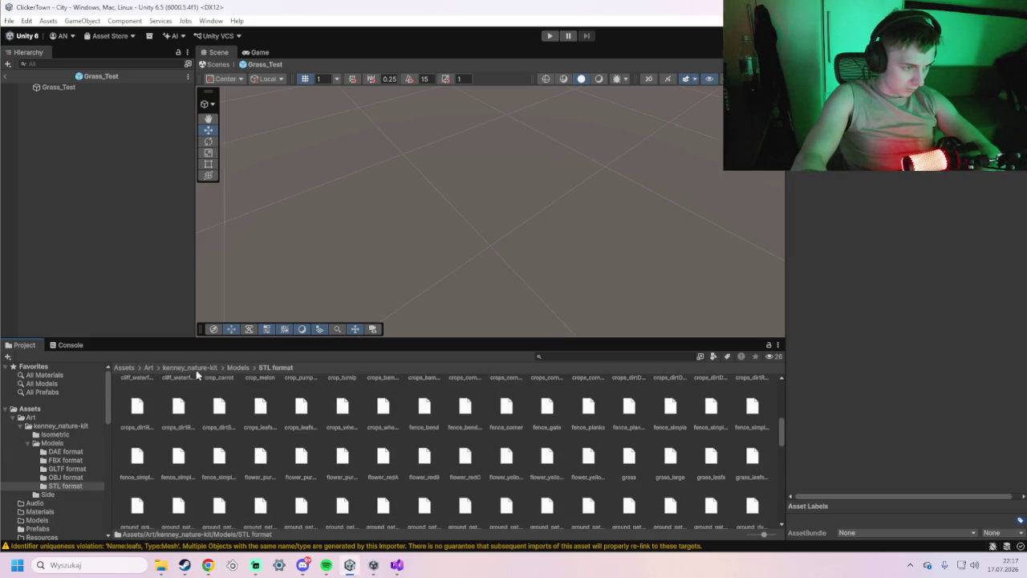
left_click(236, 368)
left_click(215, 399)
double_click(225, 408)
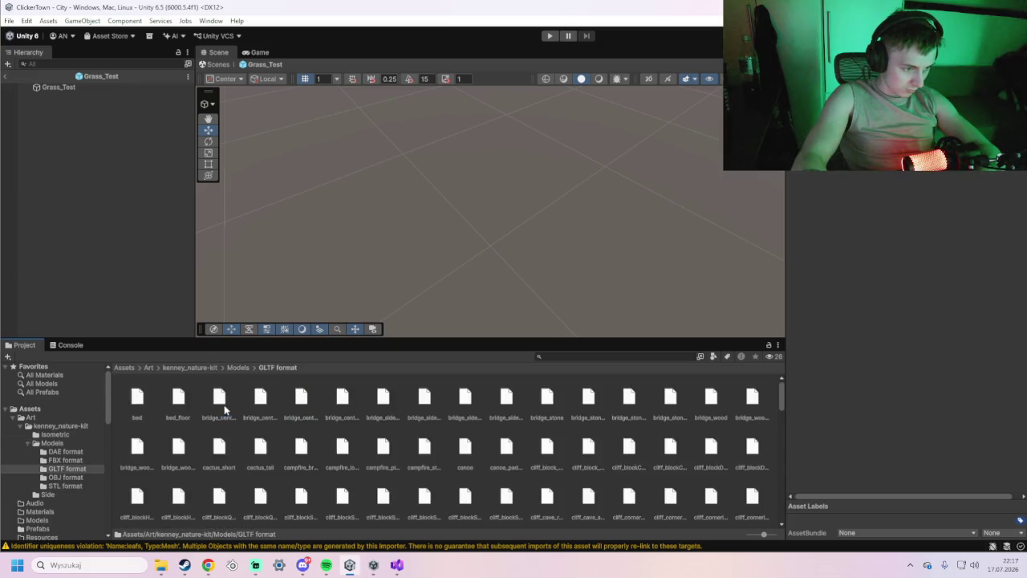
left_click(233, 367)
mouse_move(161, 565)
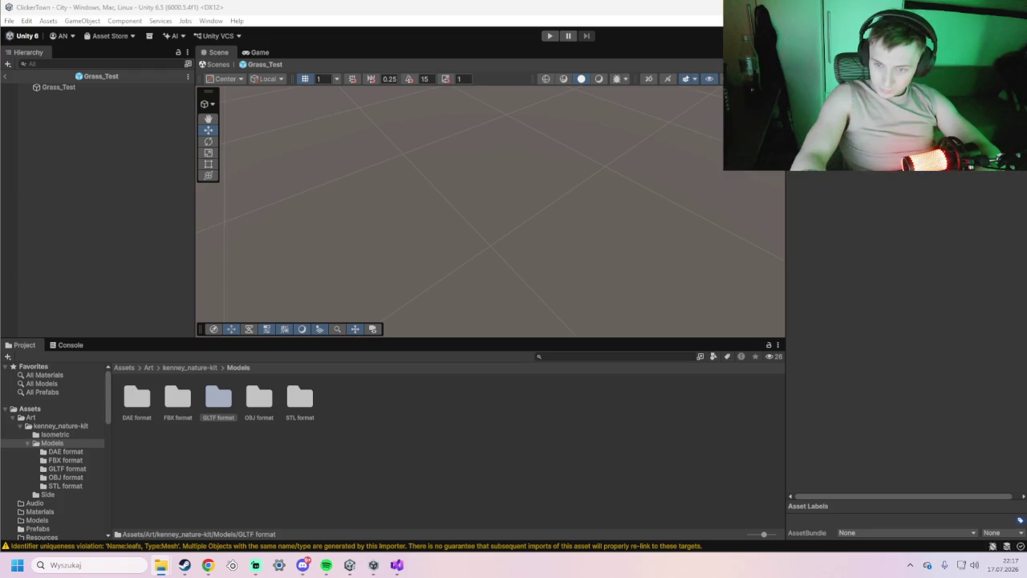
Scroll the STL format folder to the grass models and drag grass_leafs onto the prefab.
left_click(295, 399)
double_click(296, 399)
scroll(285, 447, "down", 1)
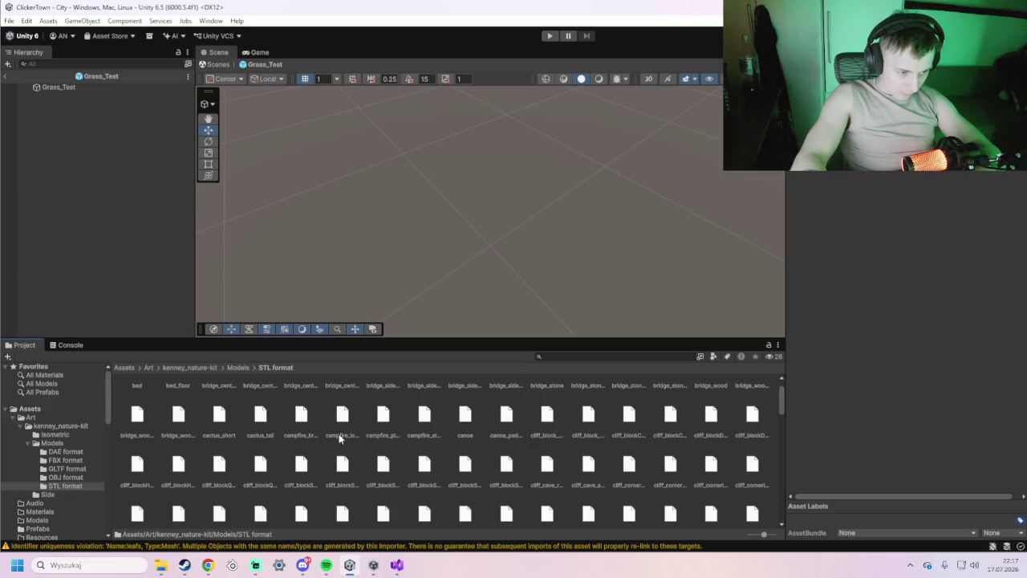
scroll(345, 455, "down", 4)
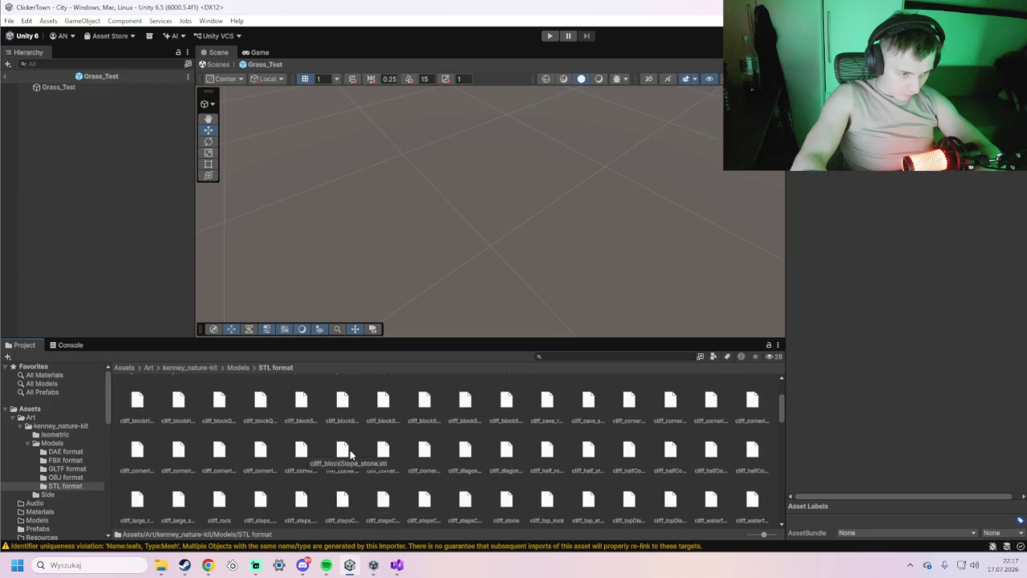
scroll(350, 454, "down", 10)
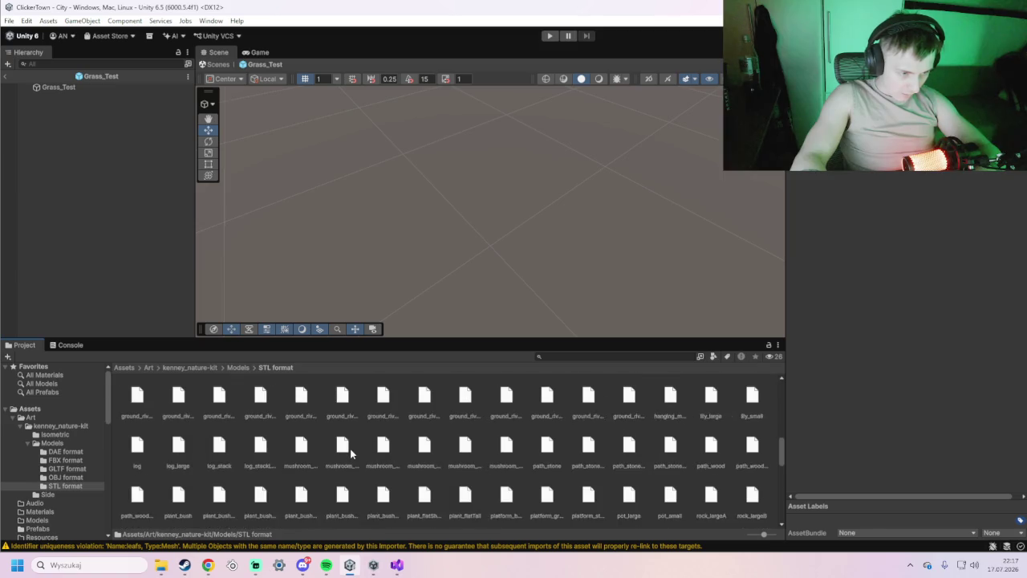
scroll(350, 448, "up", 1)
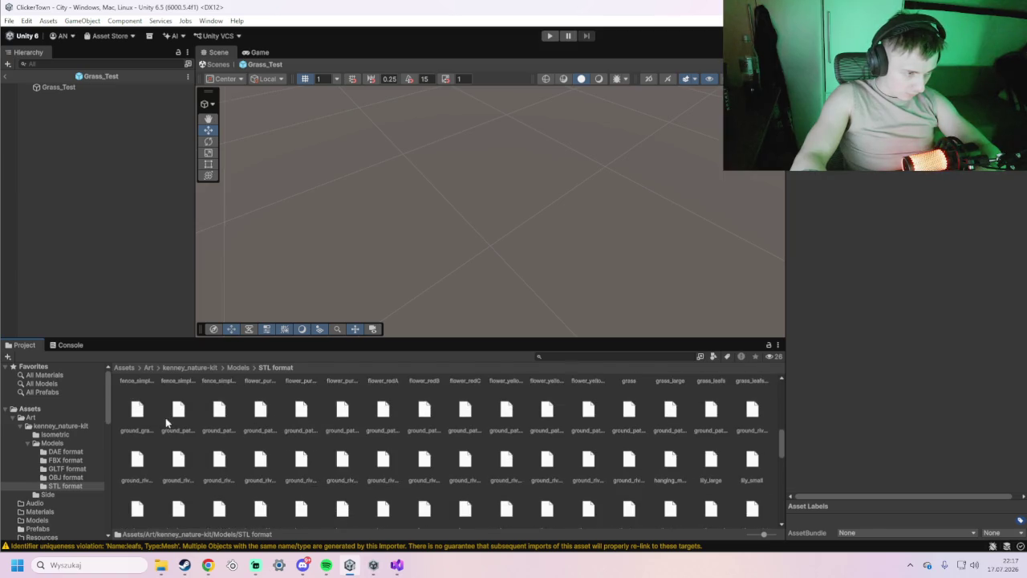
scroll(268, 418, "up", 1)
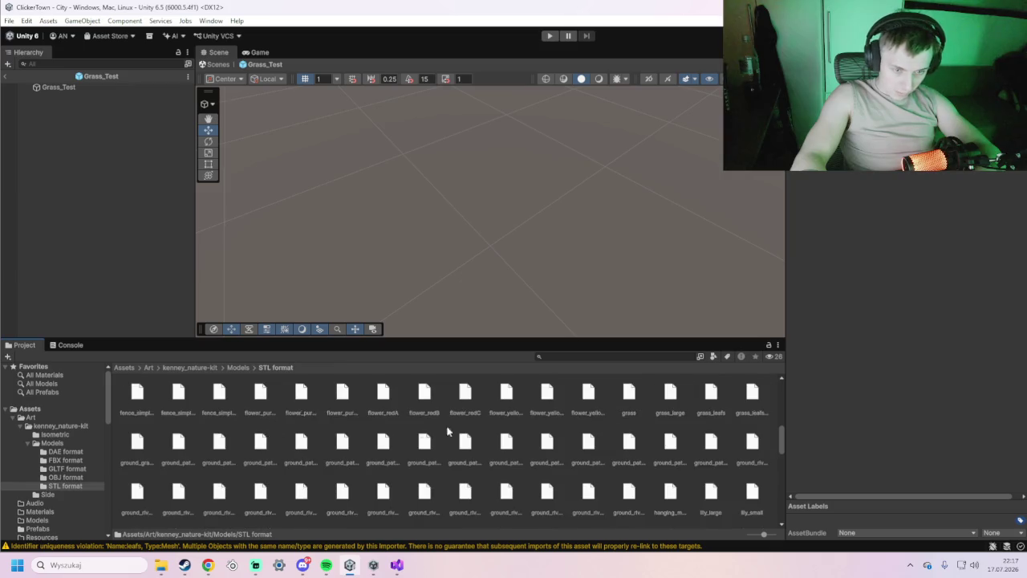
left_click_drag(713, 393, 85, 88)
Select the Grass_Test root and try dropping the grass model onto it.
left_click(86, 90)
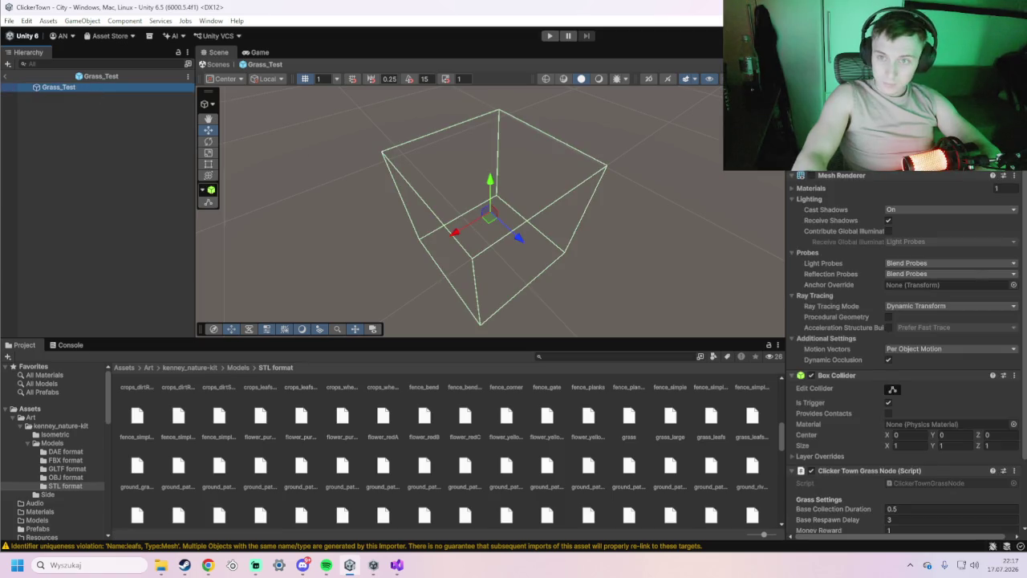
key("alt+Tab")
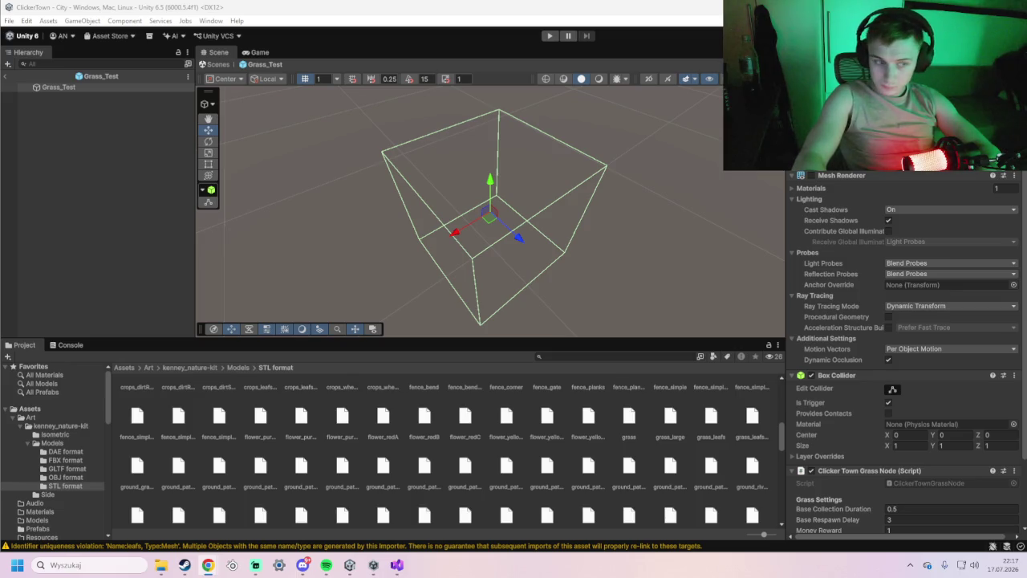
left_click(888, 221)
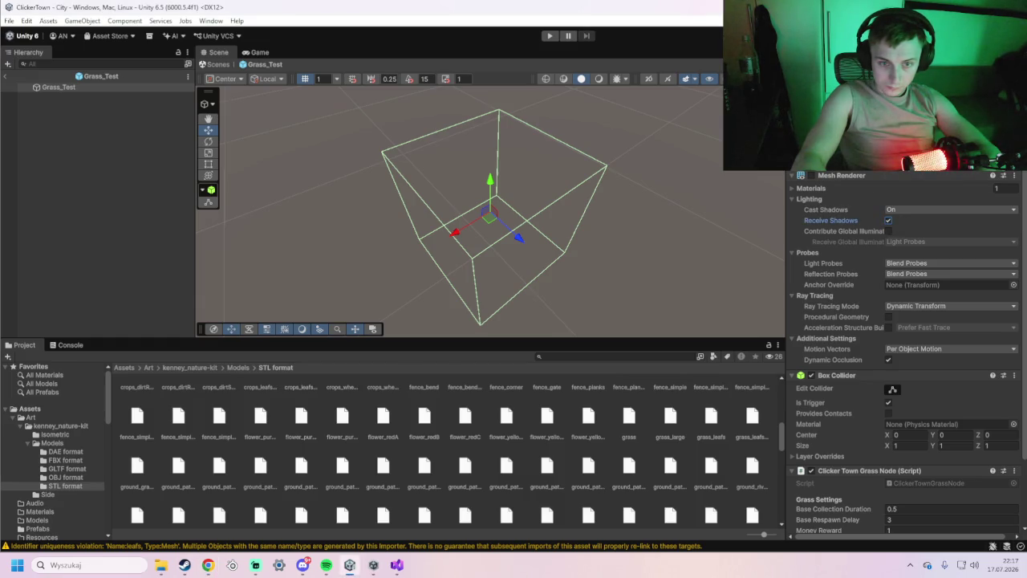
scroll(876, 370, "down", 3)
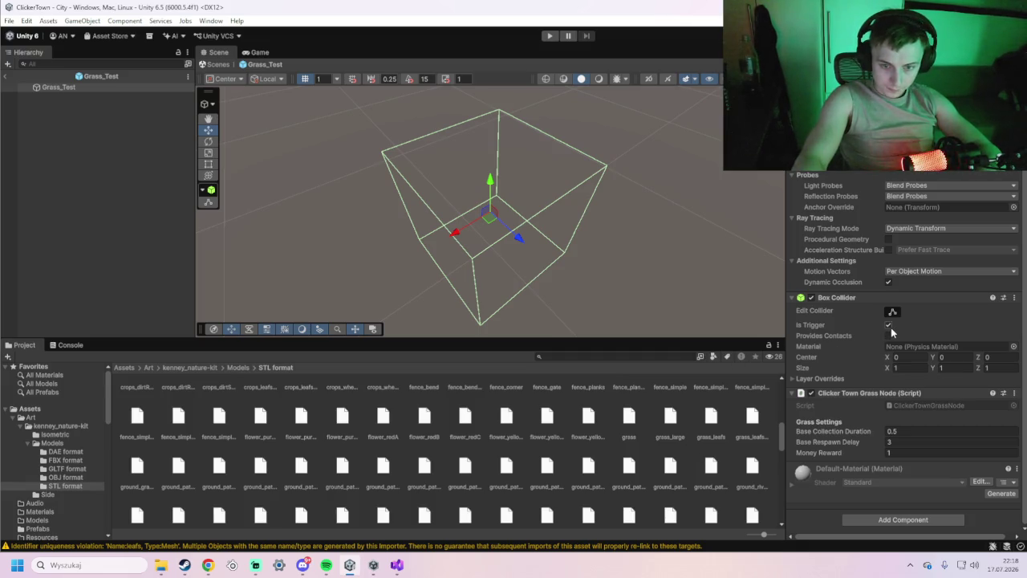
scroll(891, 341, "up", 1)
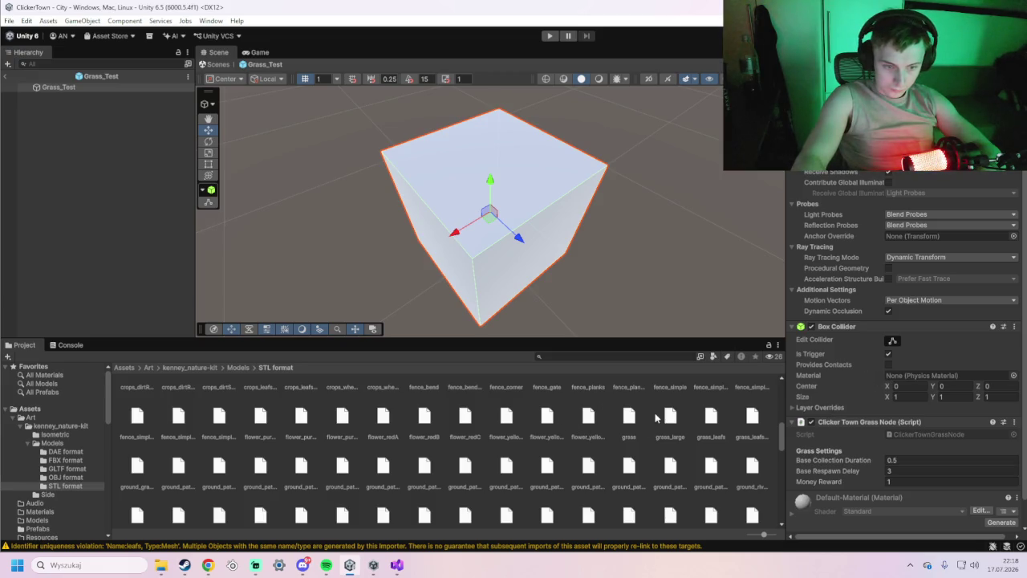
left_click_drag(637, 427, 118, 90)
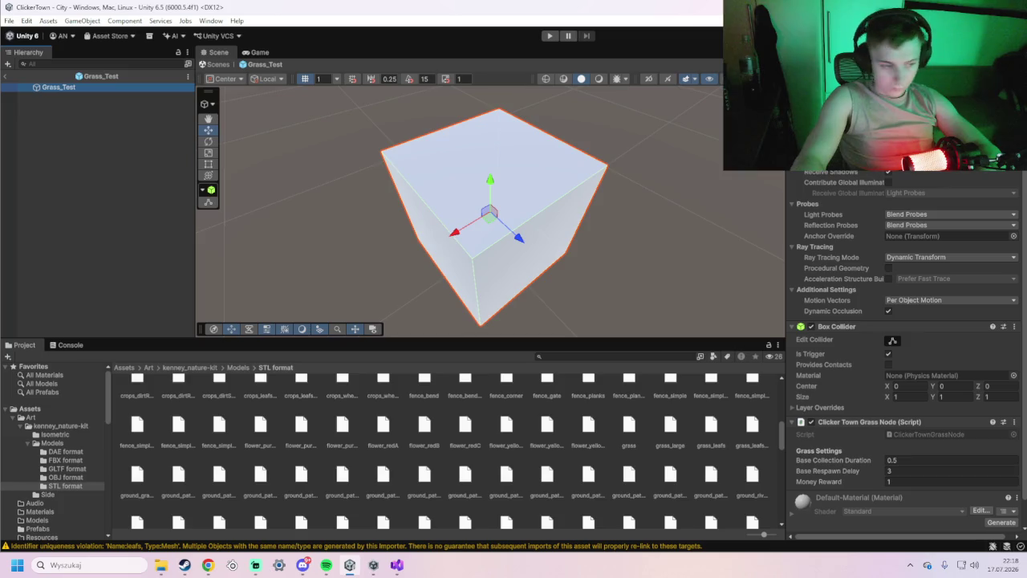
key("alt+Tab")
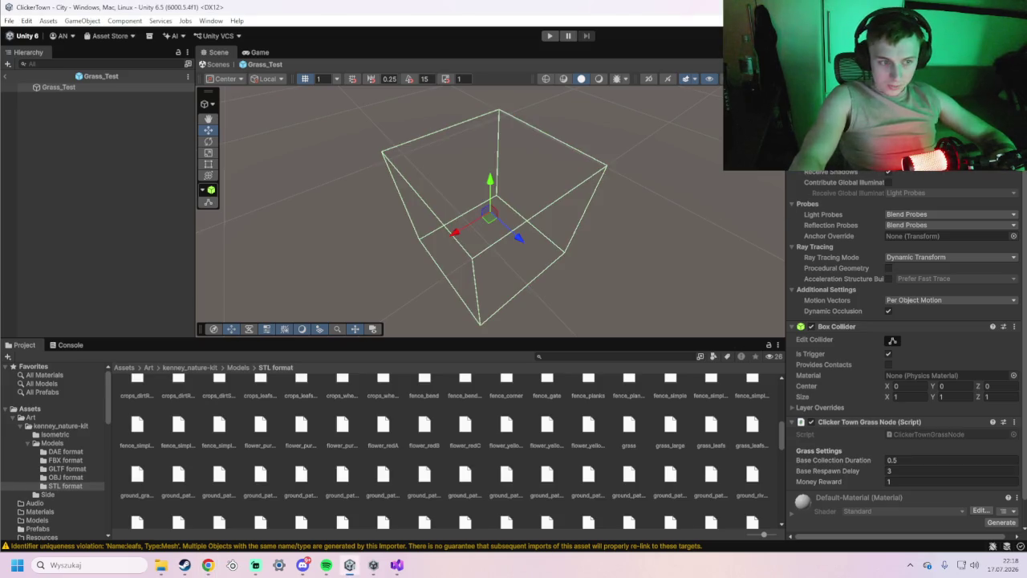
Tick Is Trigger on the box collider and leave its physics material as None.
scroll(875, 305, "down", 2)
left_click(888, 324)
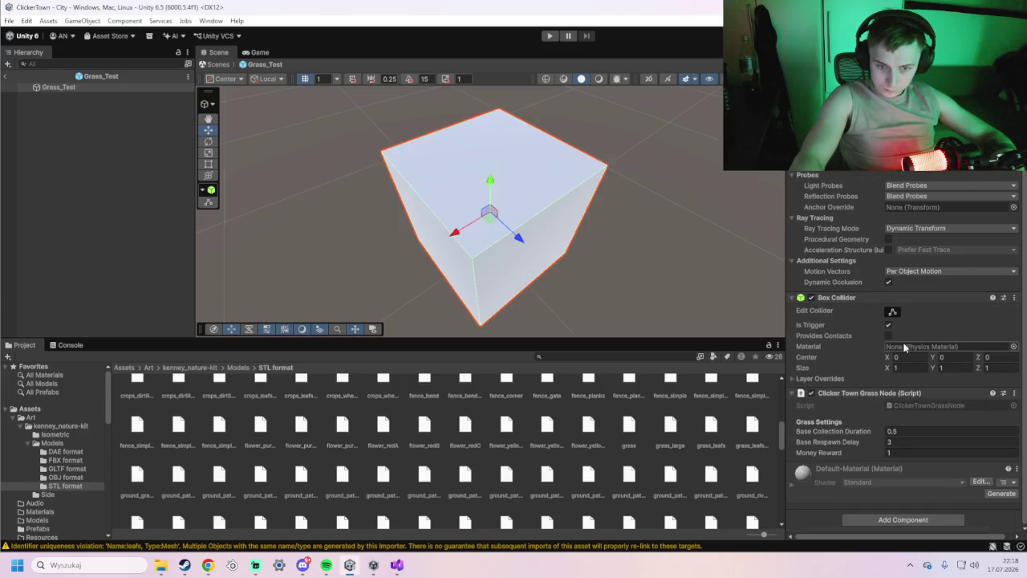
left_click(1014, 346)
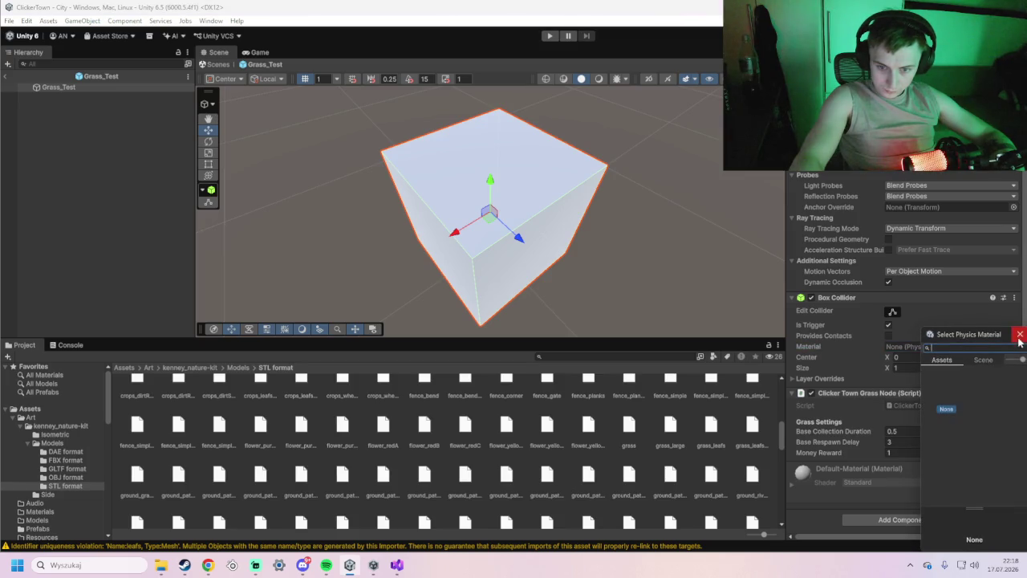
type("s")
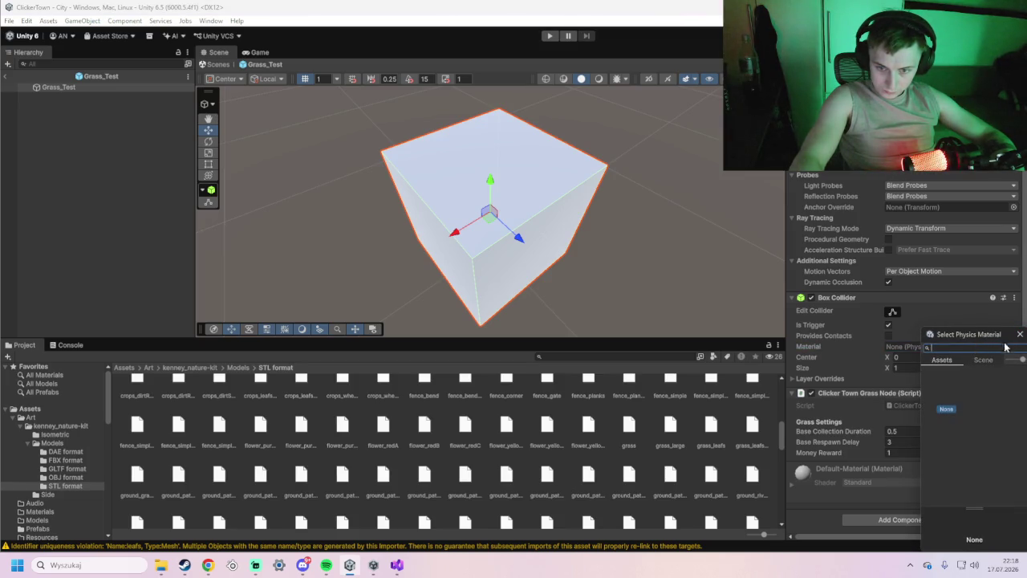
type("rass")
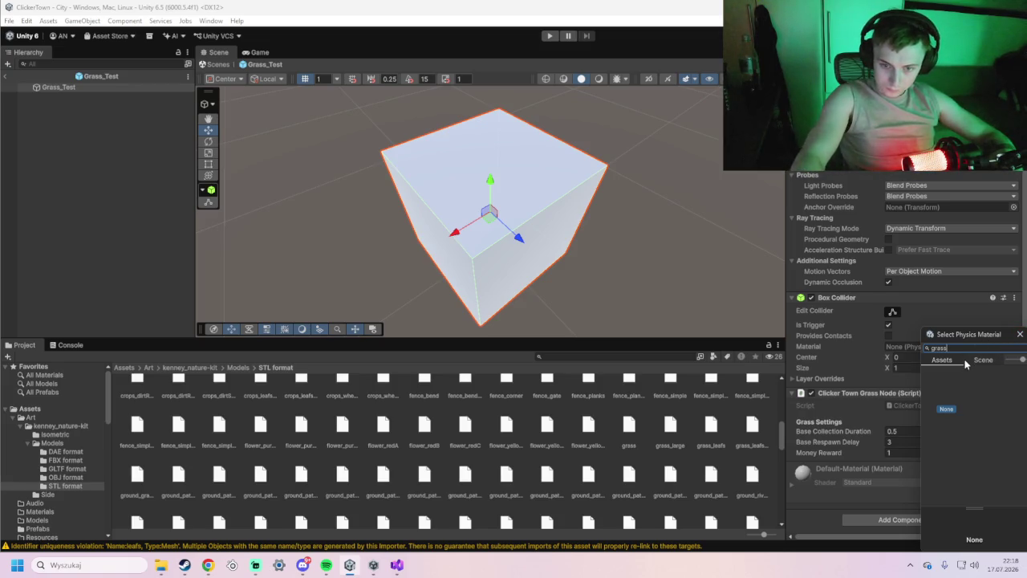
key("Escape")
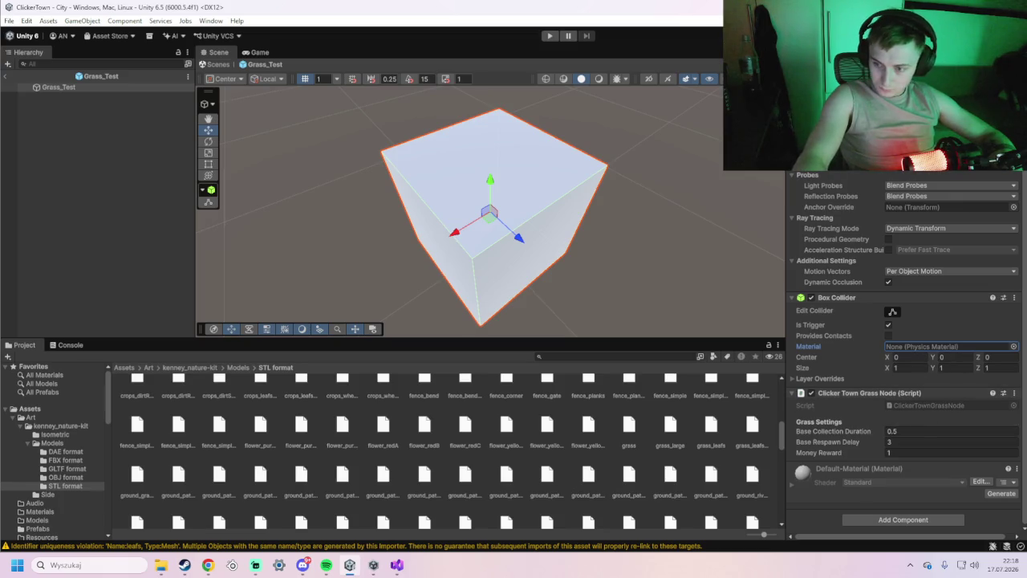
key("alt+Tab")
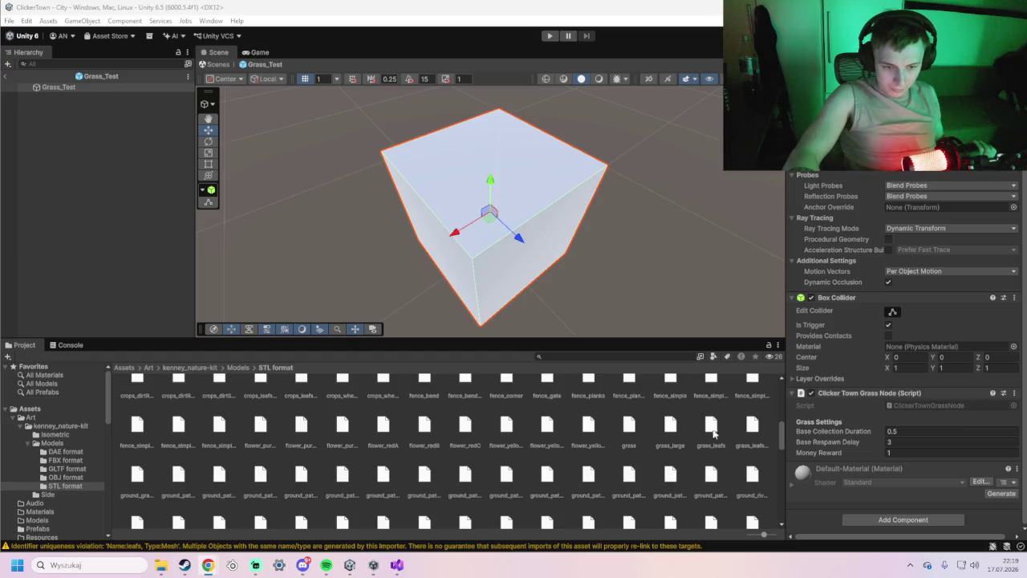
Try dropping grass_leafs onto Grass_Test, then browse the FBX format folder's grass models.
left_click_drag(707, 436, 400, 174)
left_click_drag(291, 143, 113, 86)
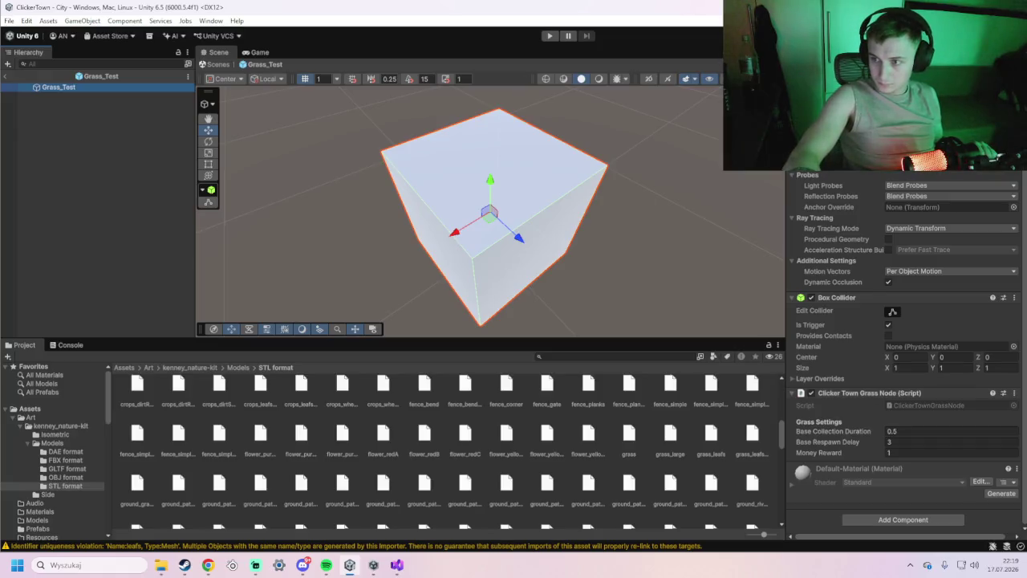
left_click(231, 370)
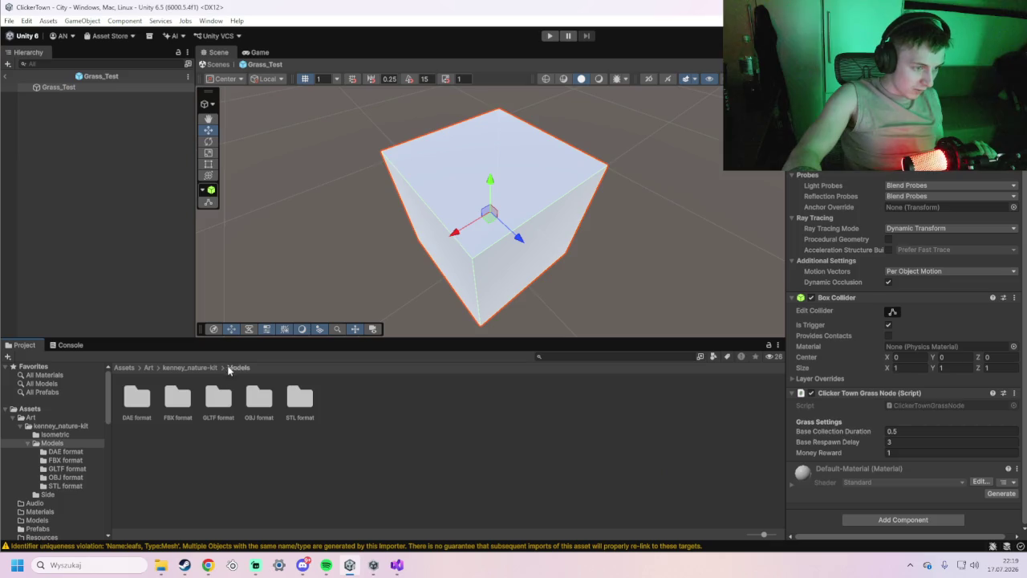
double_click(195, 399)
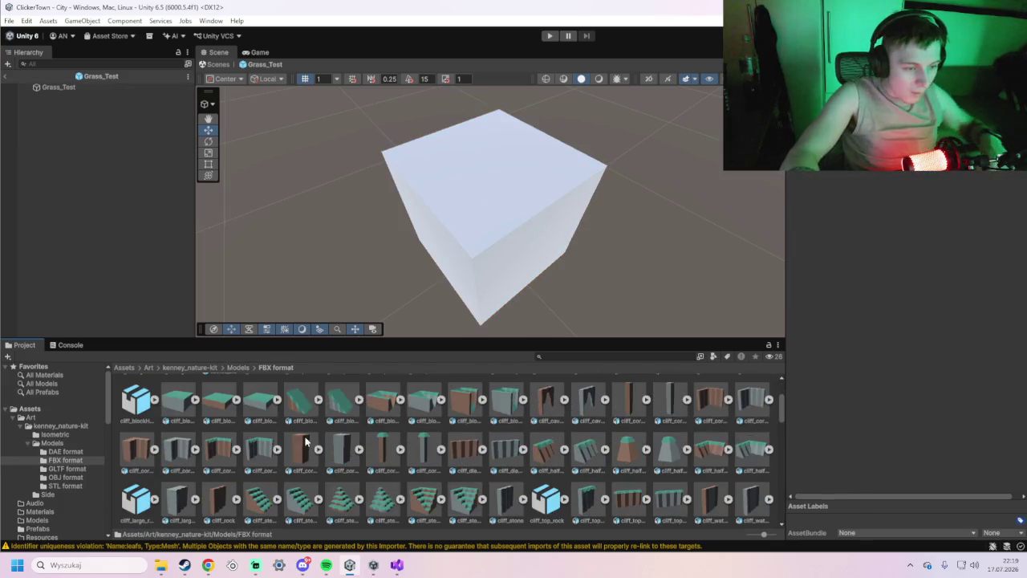
scroll(311, 443, "down", 3)
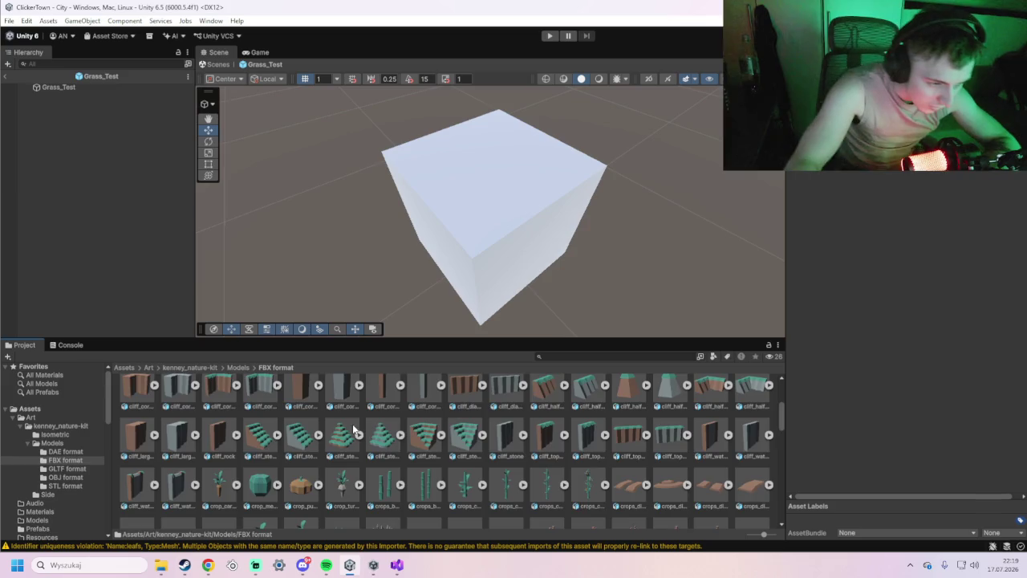
scroll(365, 433, "down", 10)
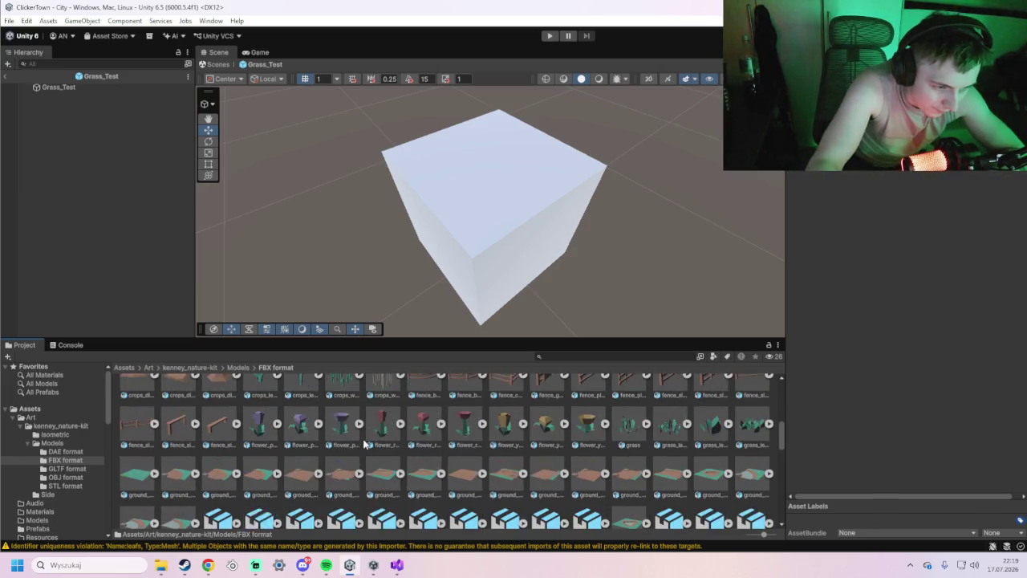
scroll(377, 450, "down", 5)
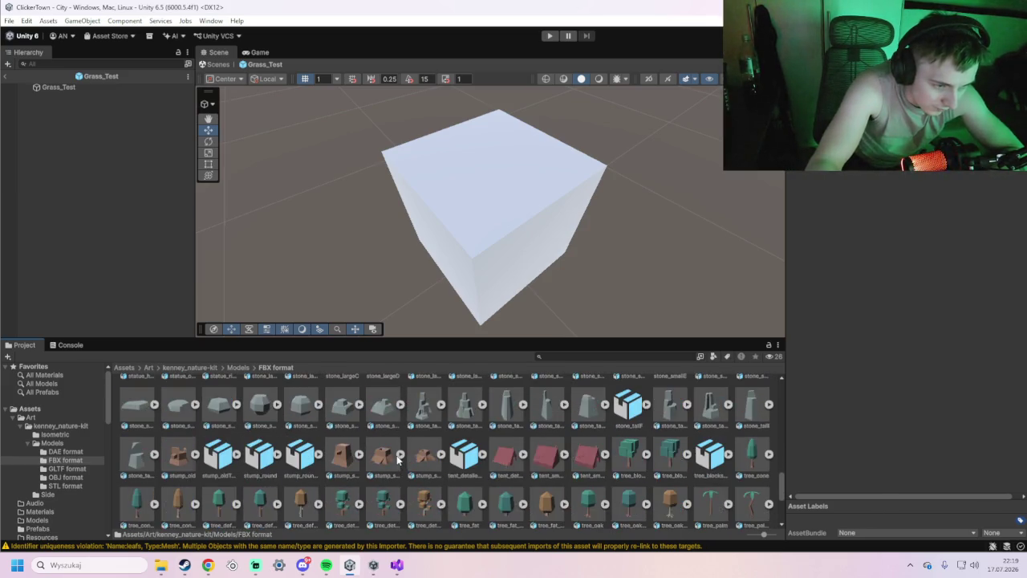
scroll(396, 459, "up", 8)
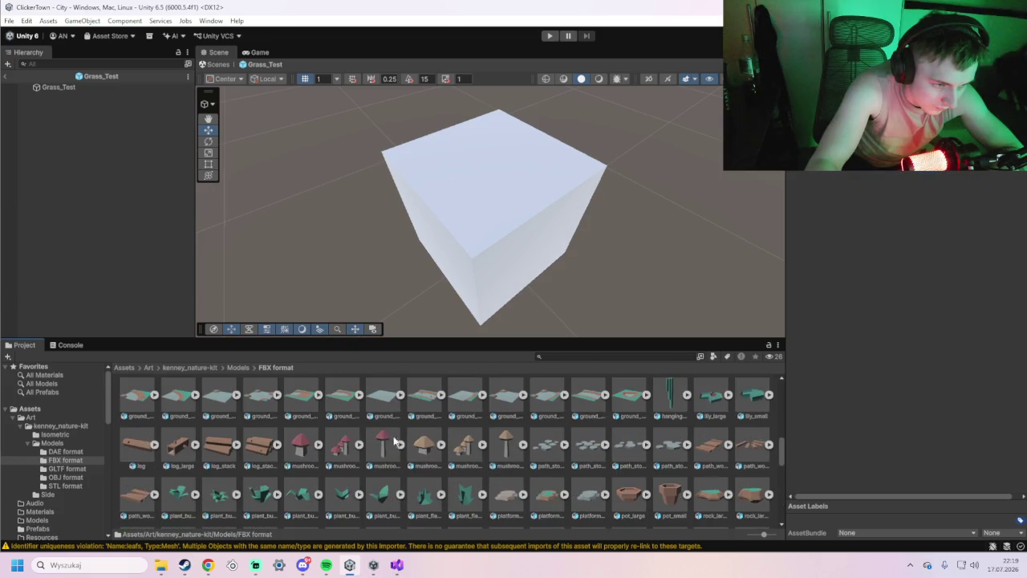
scroll(396, 445, "up", 1)
scroll(610, 450, "up", 3)
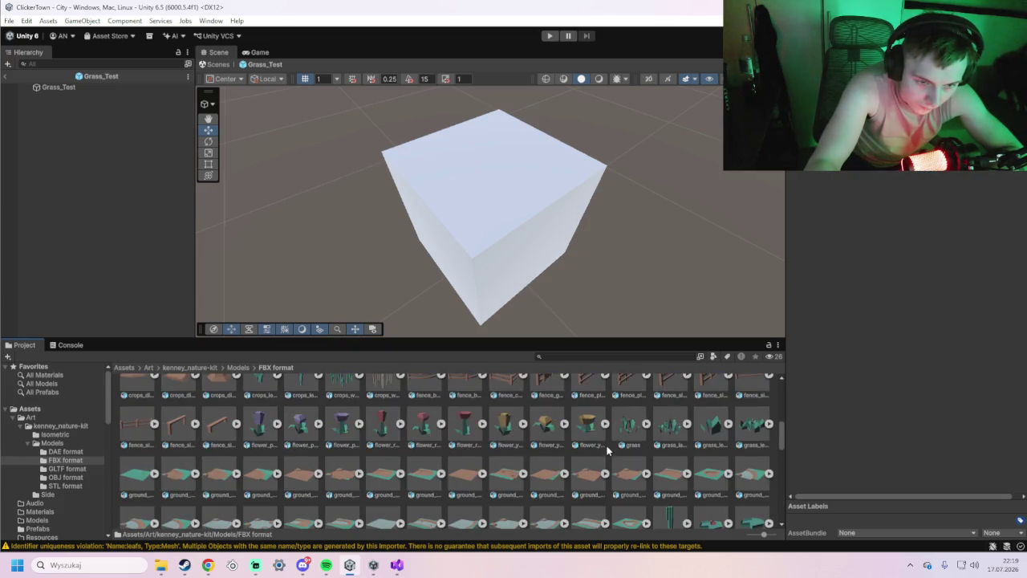
scroll(678, 433, "up", 1)
Make grass_large a child of Grass_Test and turn off the cube's Mesh Renderer, keeping the grass visible.
left_click_drag(678, 433, 78, 92)
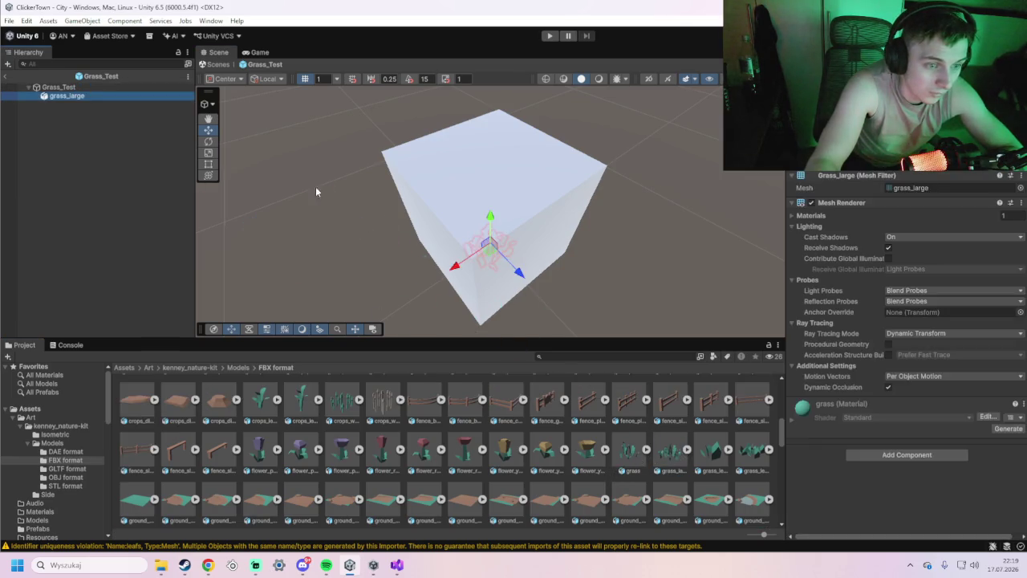
left_click_drag(490, 248, 494, 255)
left_click(811, 203)
left_click(827, 202)
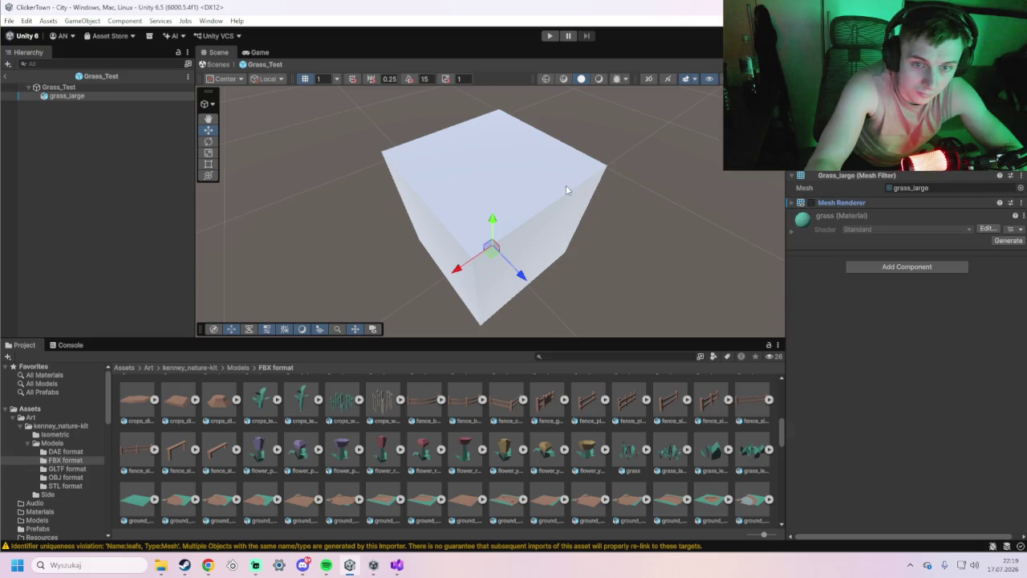
left_click(79, 87)
left_click(812, 183)
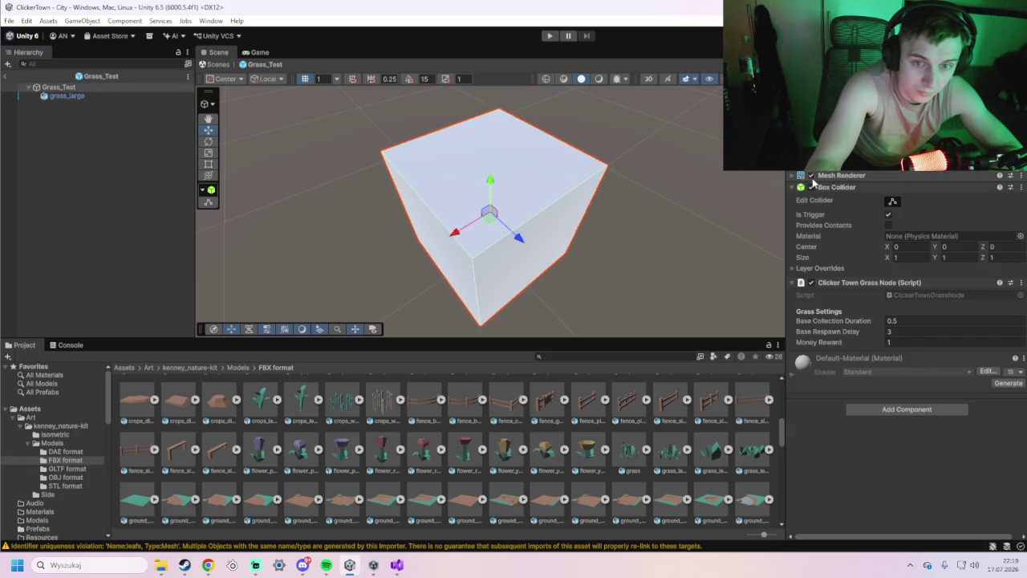
left_click(811, 175)
left_click(92, 95)
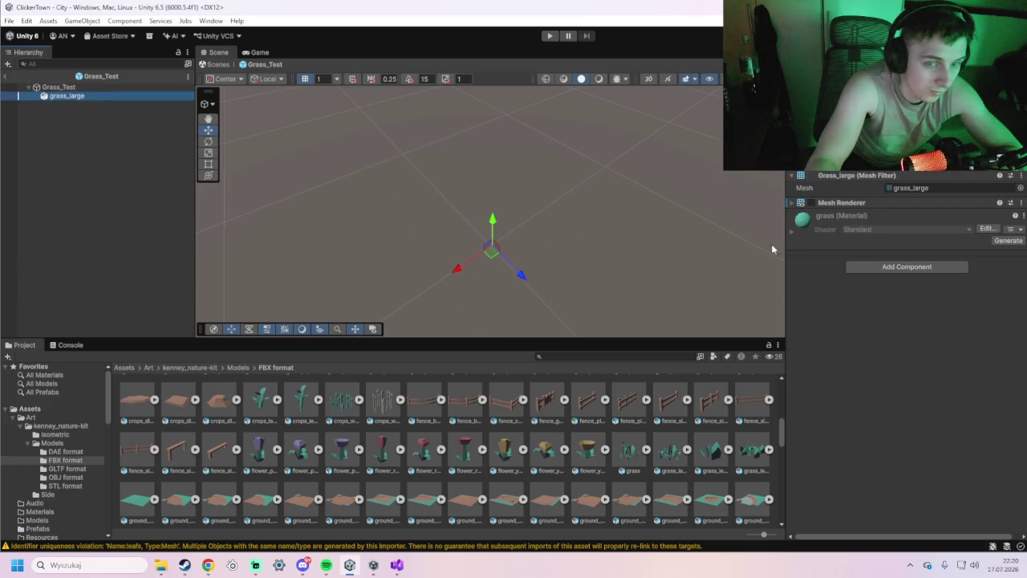
left_click(811, 203)
Raise the grass above the origin, save, then adjust its rotation and scale so it stands taller.
left_click_drag(491, 218, 493, 208)
key("ctrl+s")
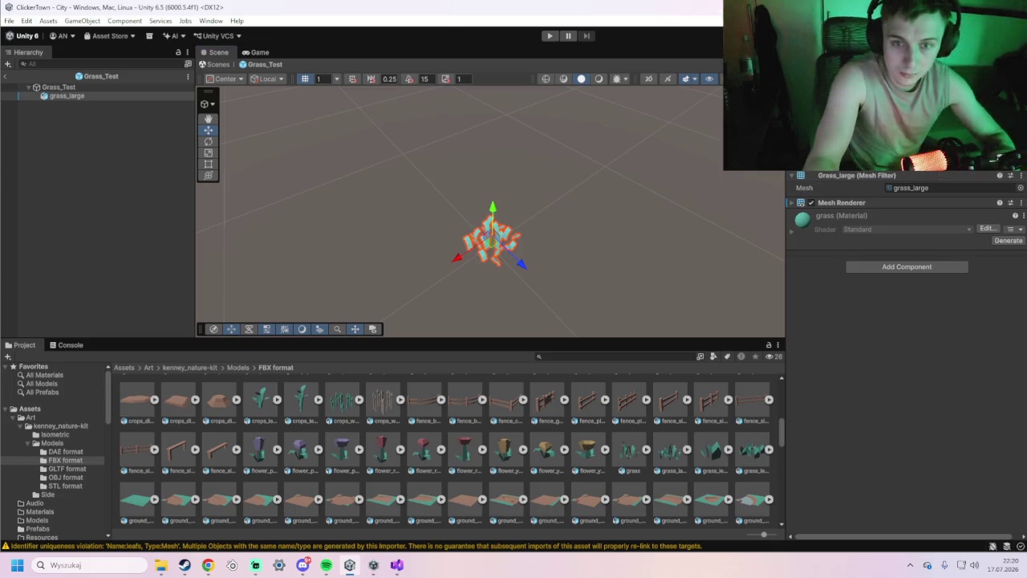
left_click_drag(491, 234, 489, 205)
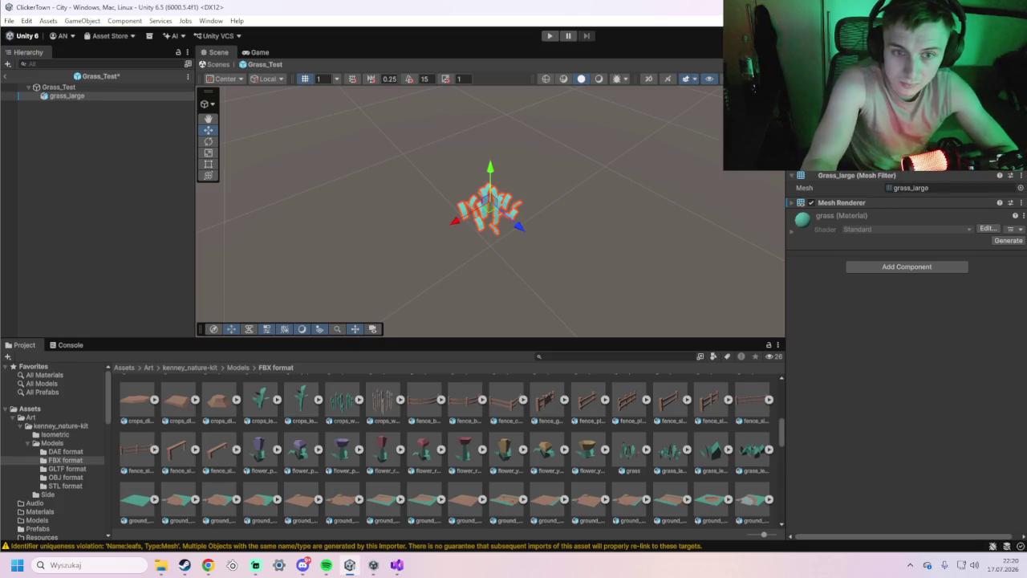
key("Return")
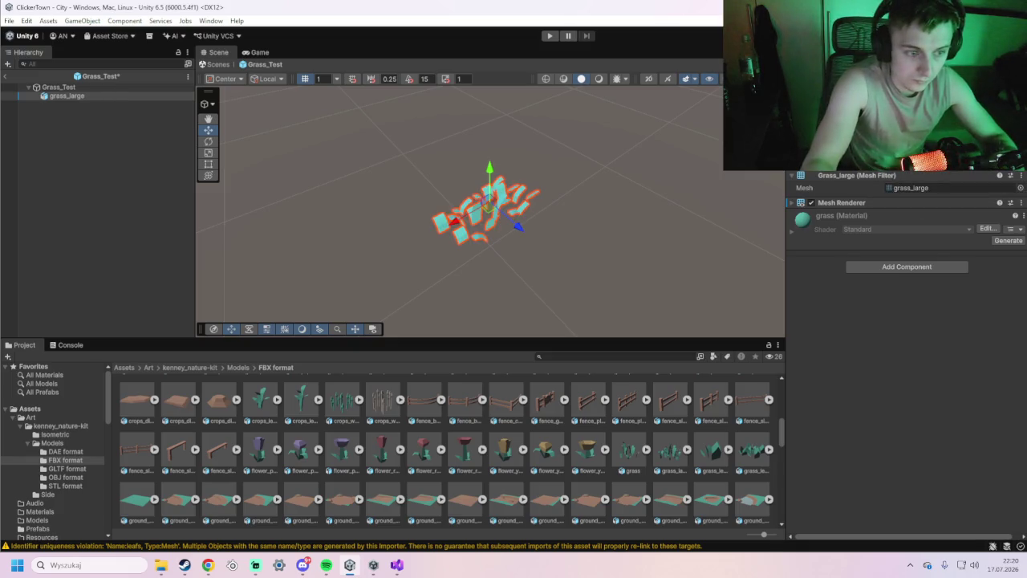
key("ctrl+z")
key("ctrl+z")
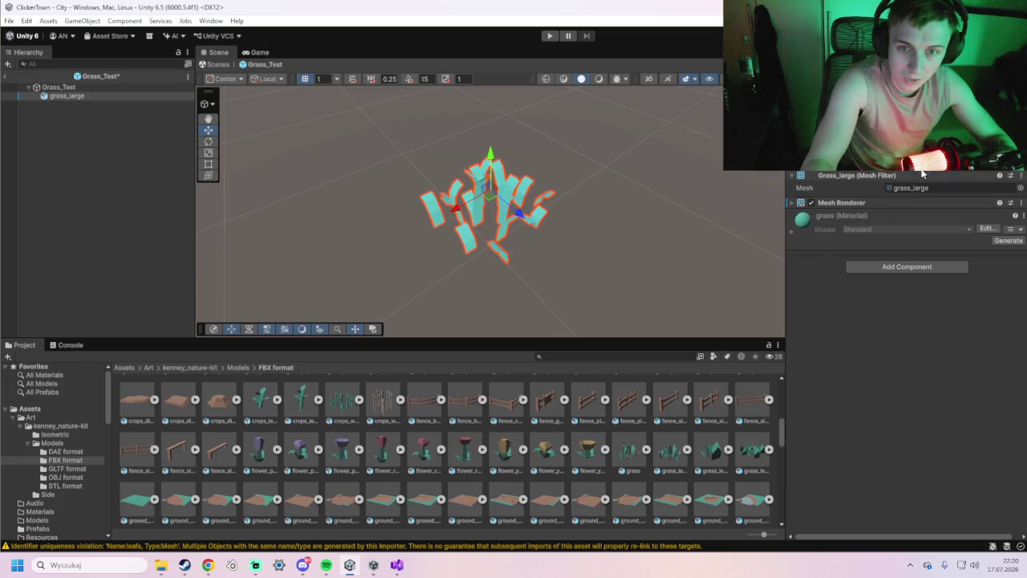
key("ctrl+z")
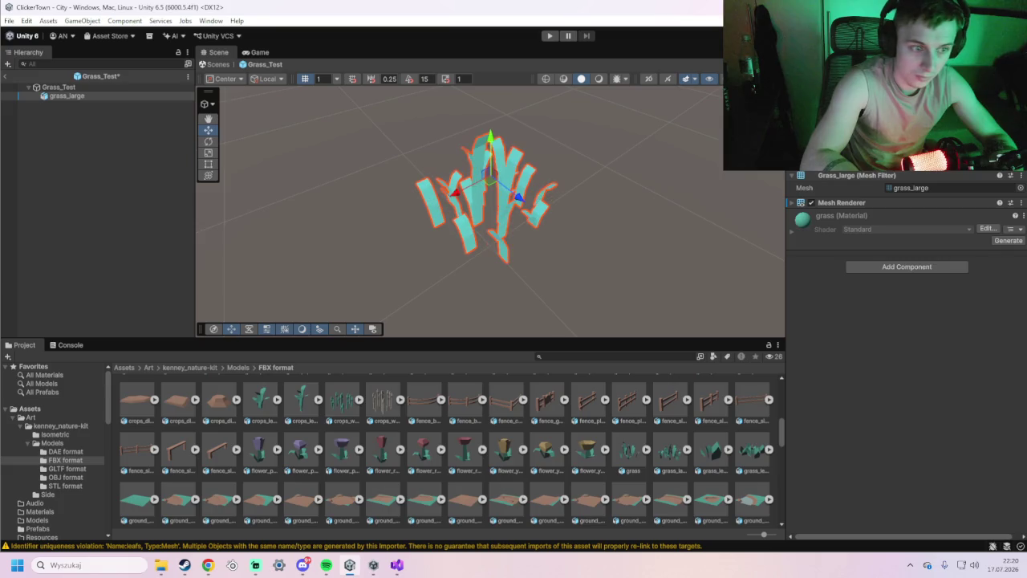
key("ctrl+z")
key("ctrl+z")
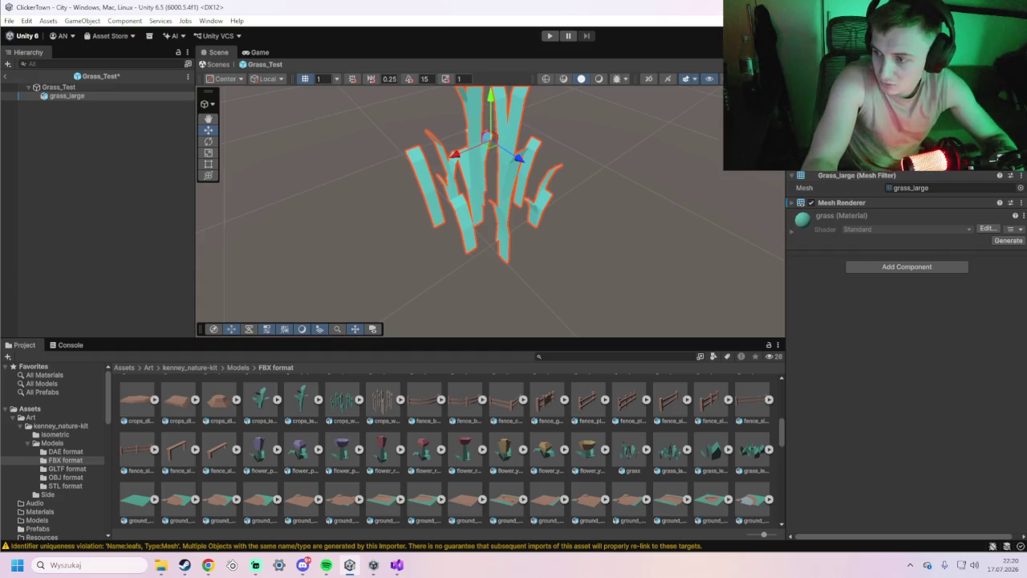
left_click(549, 36)
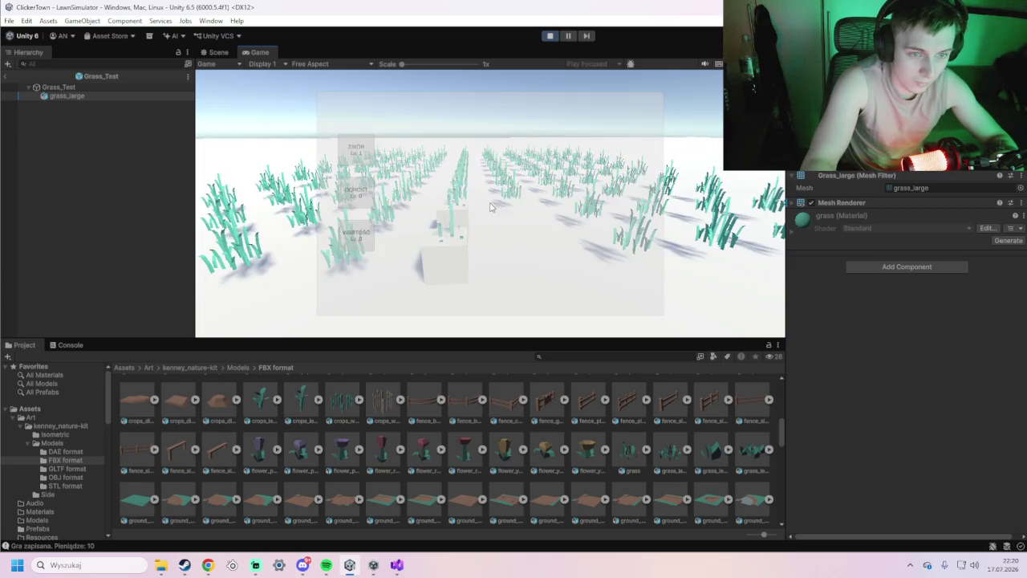
left_click(552, 36)
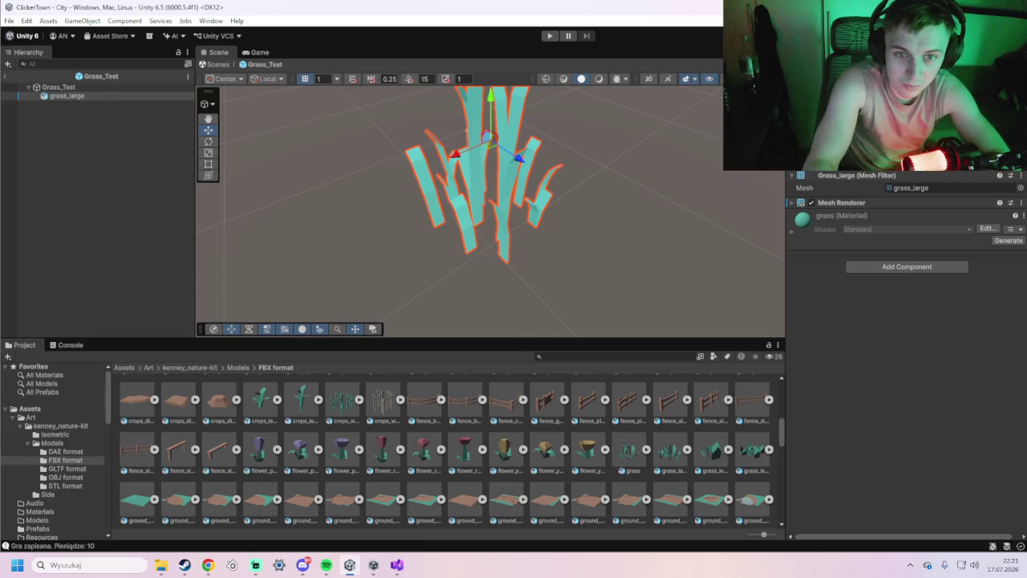
left_click(154, 94)
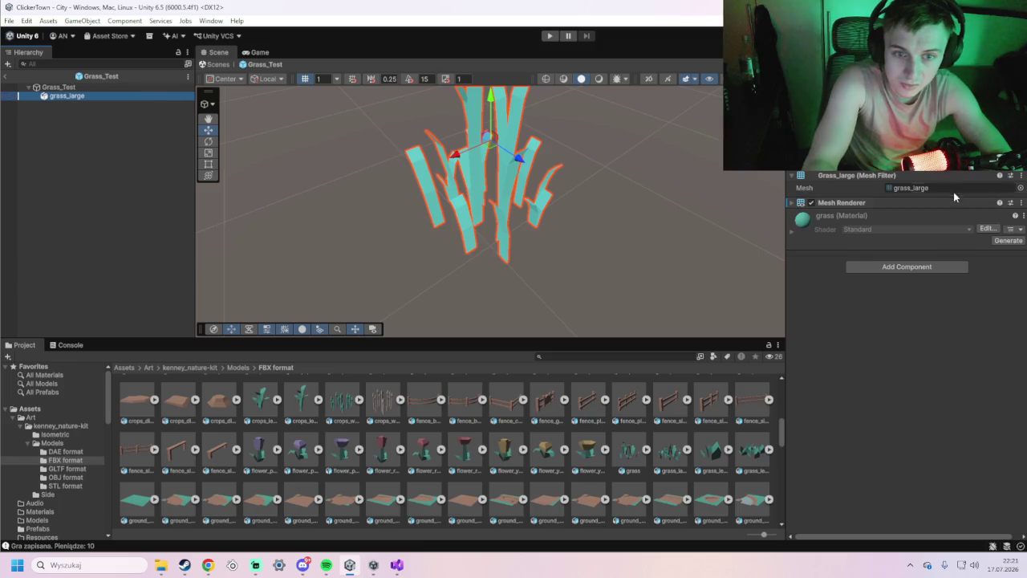
Resize grass_large with Transform values 1.5 and 2, then briefly play-test it and stop.
type("1.5")
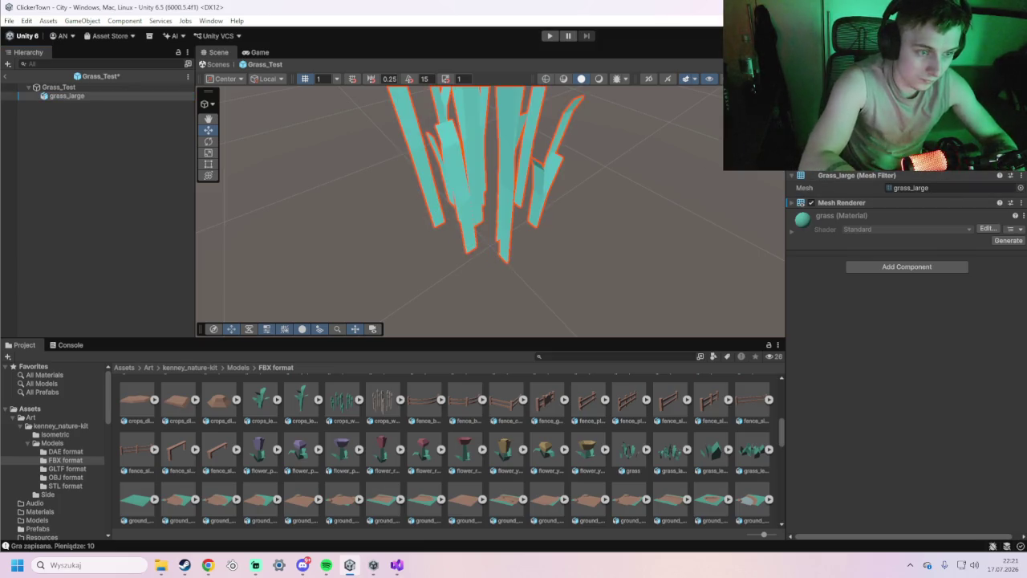
scroll(658, 449, "down", 1)
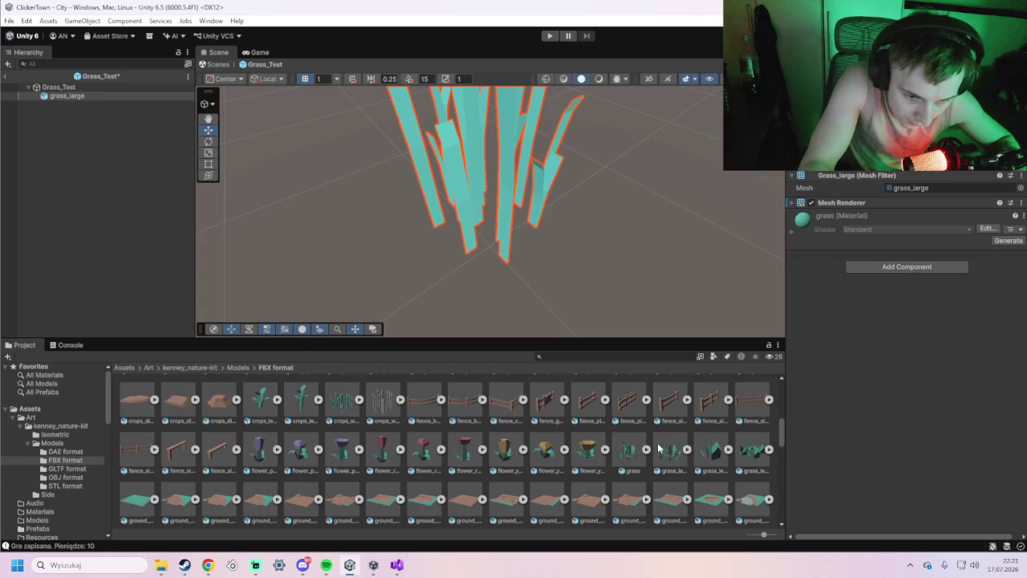
scroll(645, 439, "up", 1)
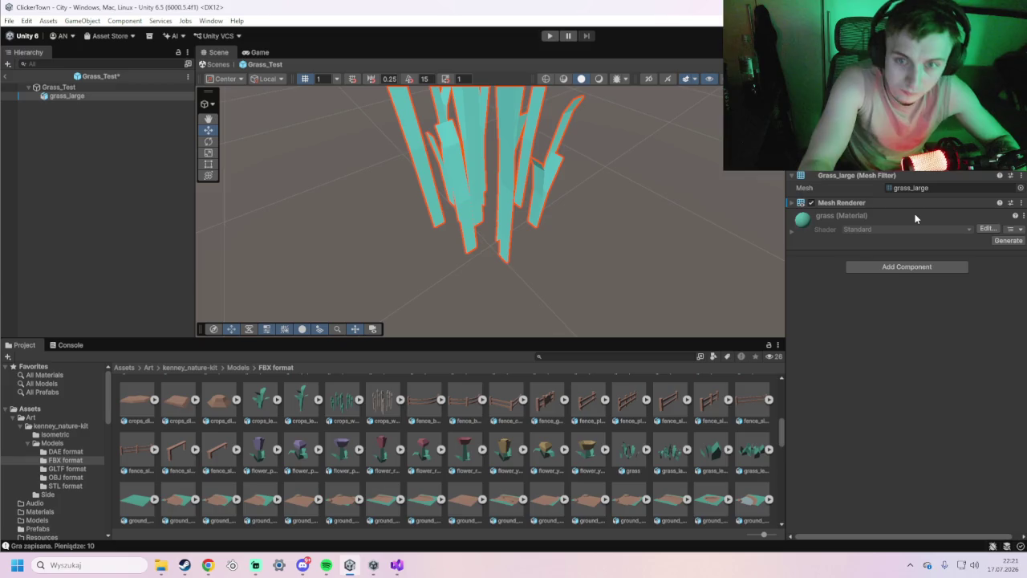
type("2")
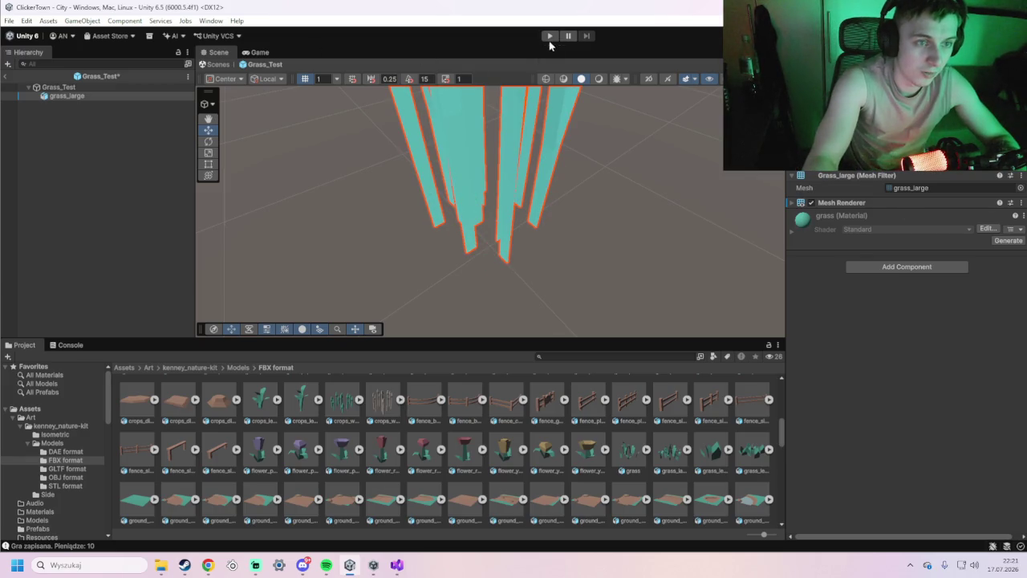
left_click(550, 35)
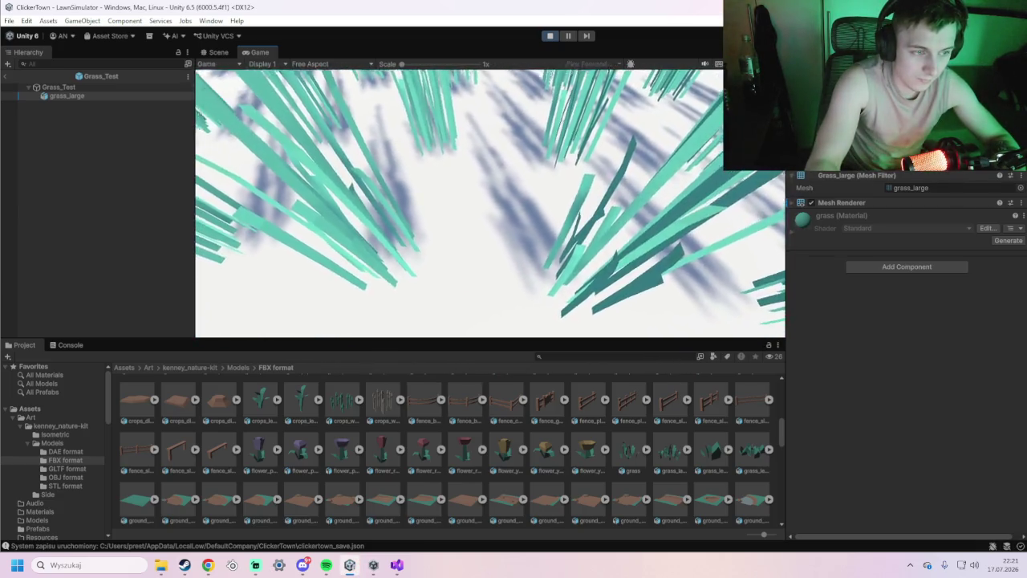
left_click(550, 35)
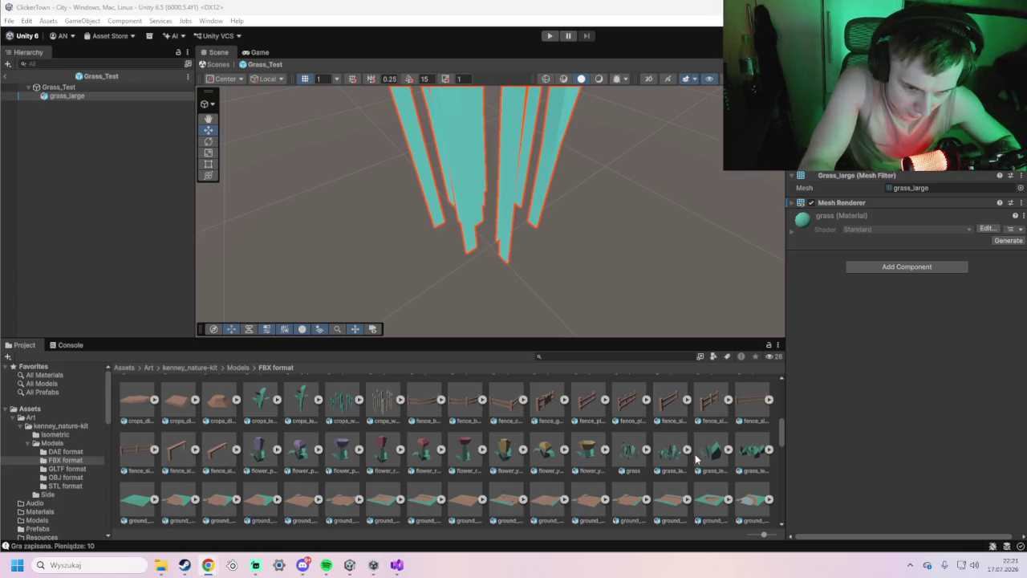
Duplicate grass_large, move the copy up and to the right, and save the prefab.
left_click(104, 96)
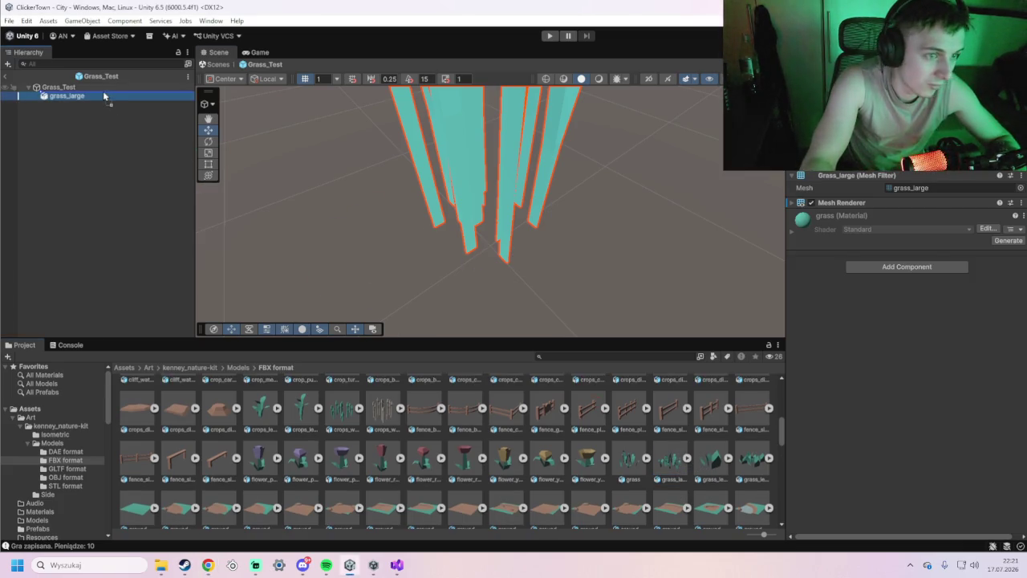
left_click_drag(102, 96, 103, 94)
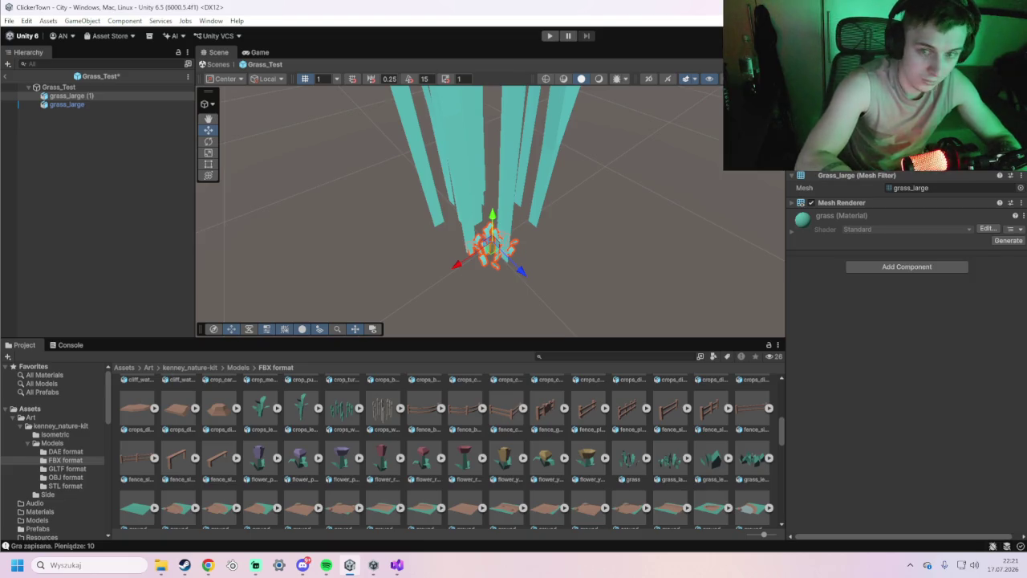
key("ctrl+z")
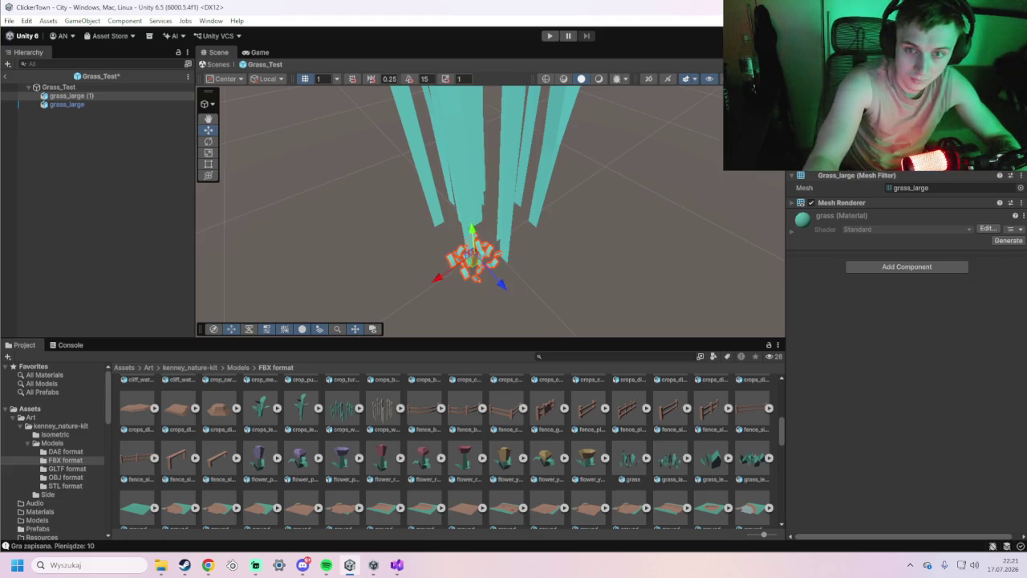
mouse_move(466, 270)
left_mouse_down()
mouse_move(461, 262)
mouse_move(491, 244)
mouse_move(552, 251)
mouse_move(542, 245)
left_mouse_up()
key("ctrl+s")
left_click(77, 104)
left_click(103, 97)
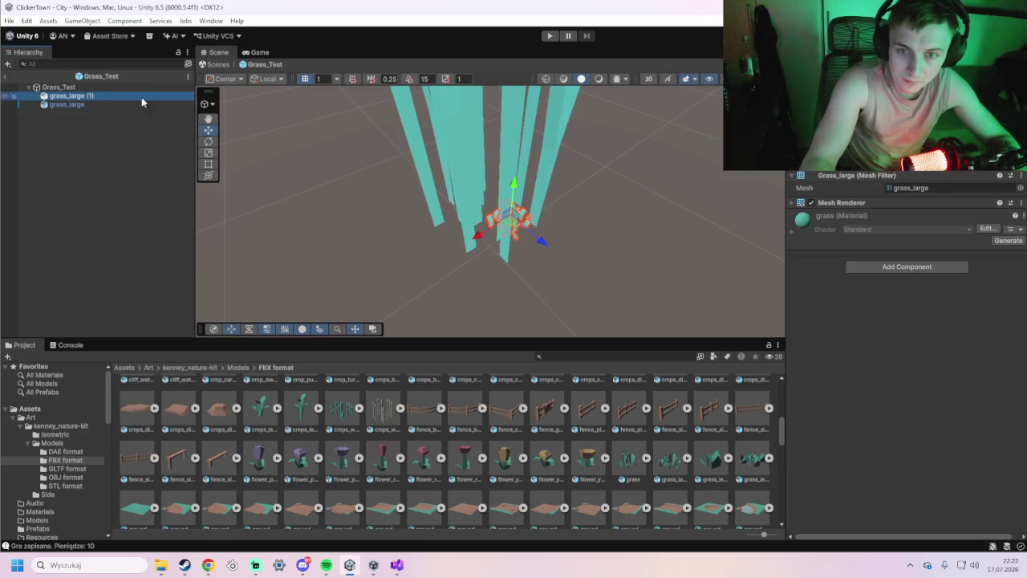
key("ctrl+z")
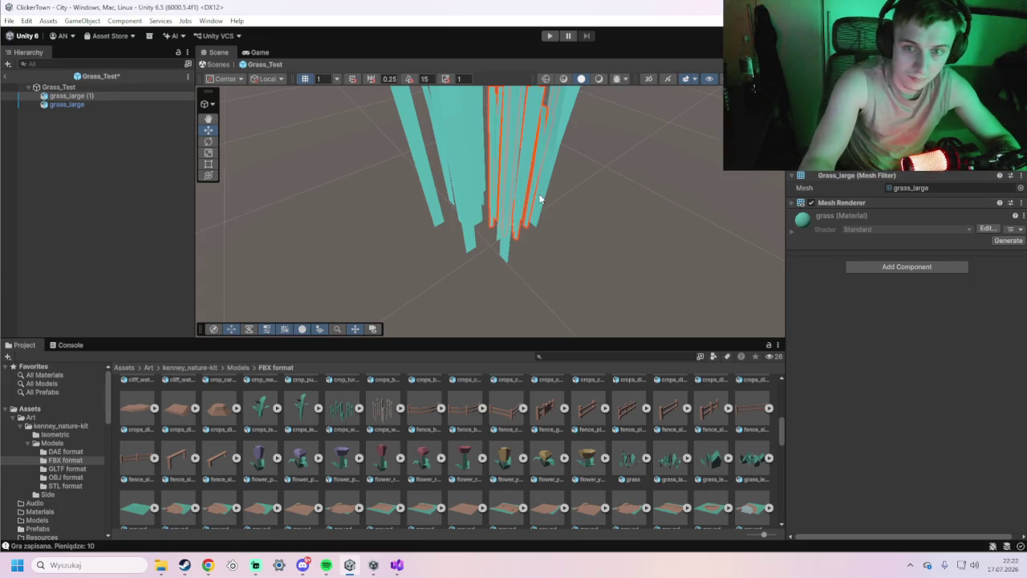
key("ctrl+s")
Frame the grass copy in the Scene view, try a sideways X move and undo it, then play.
left_click(503, 228)
left_click(503, 229)
key("f")
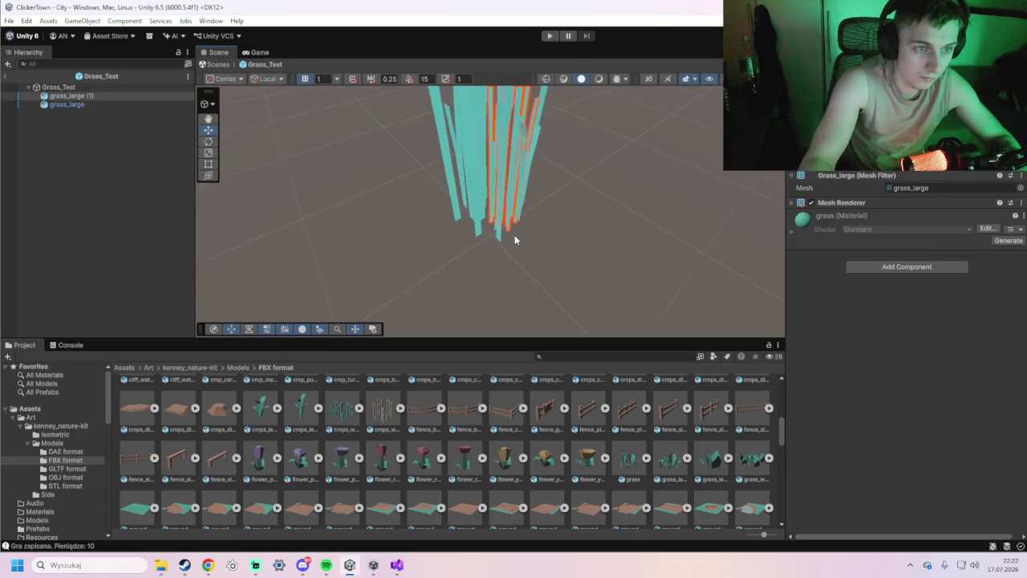
scroll(515, 234, "down", 3)
mouse_move(517, 223)
left_mouse_down()
mouse_move(527, 186)
mouse_move(515, 279)
mouse_move(553, 213)
mouse_move(560, 230)
left_mouse_up()
left_click_drag(484, 231, 472, 241)
key("ctrl+z")
key("ctrl+z")
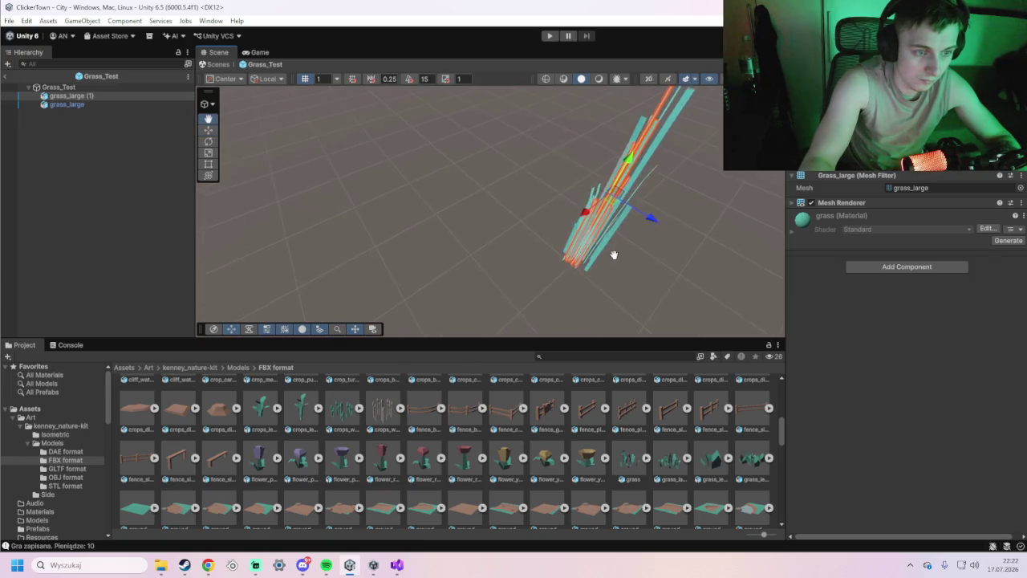
left_click(549, 35)
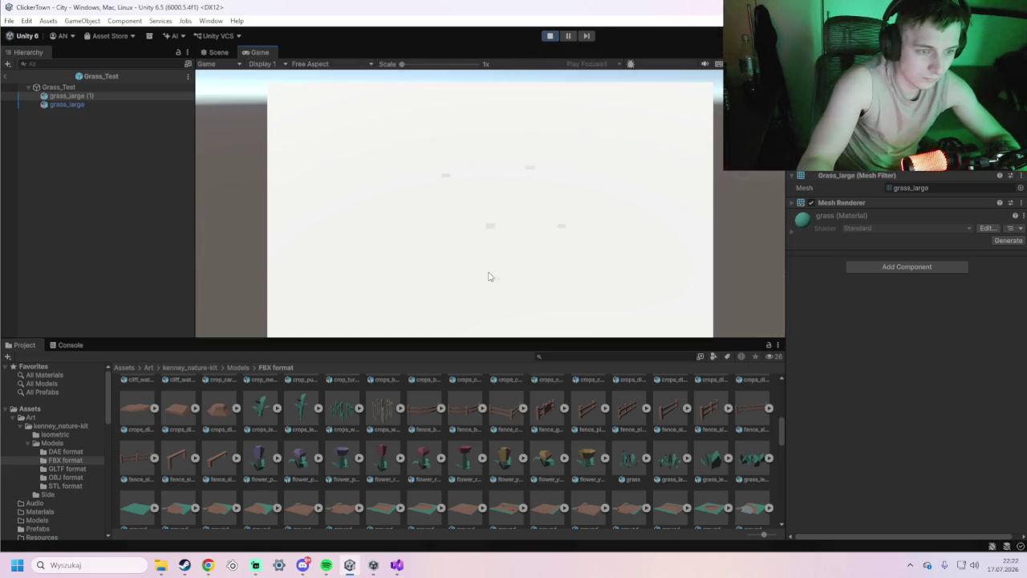
Walk forward through the grass collecting it, then open the upgrade panel.
key("w")
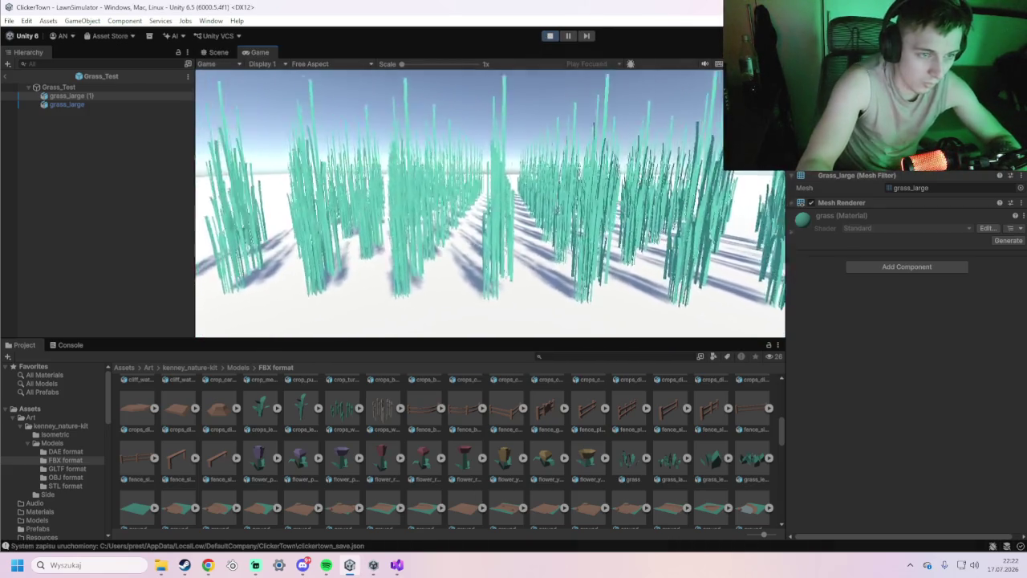
key("w")
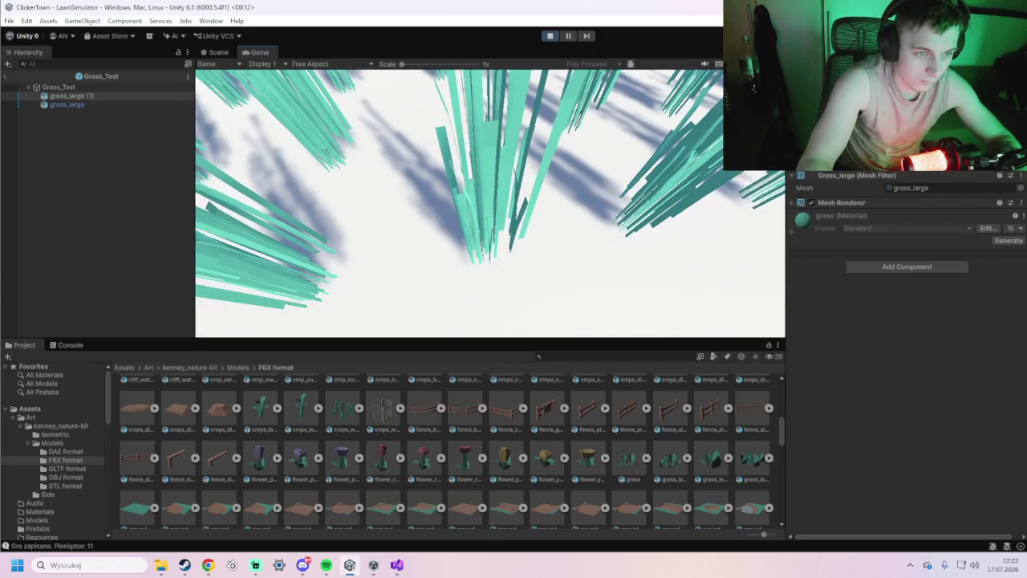
key("w")
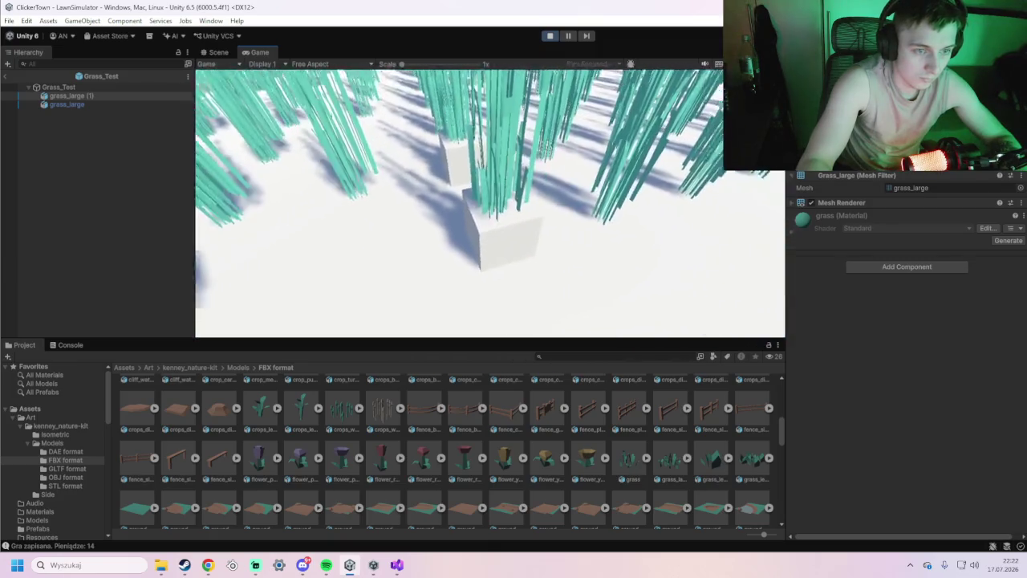
key("e")
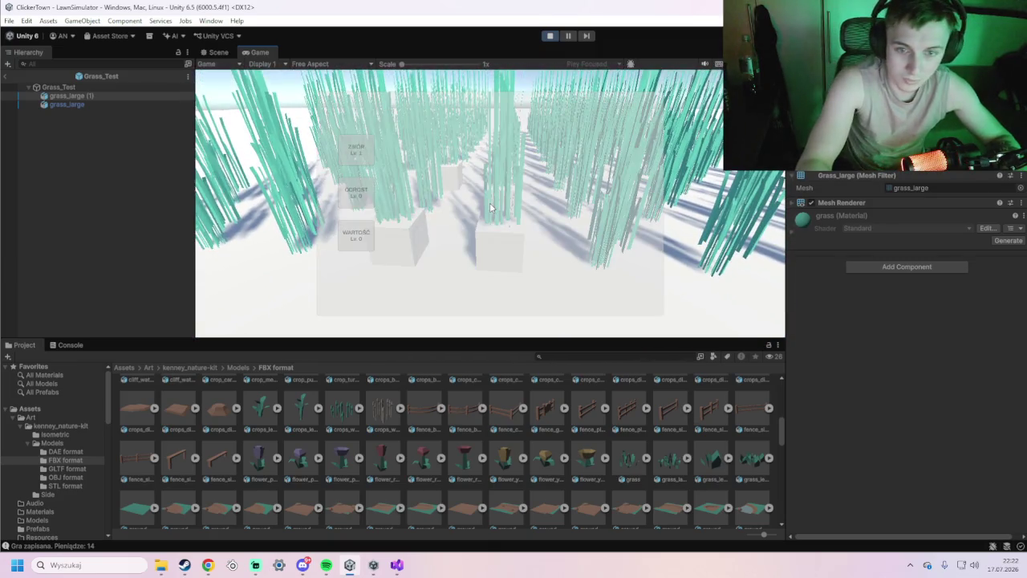
Inspect Grass_Test and both grass_large objects, re-enabling the copy's mesh rendering.
left_click(99, 106)
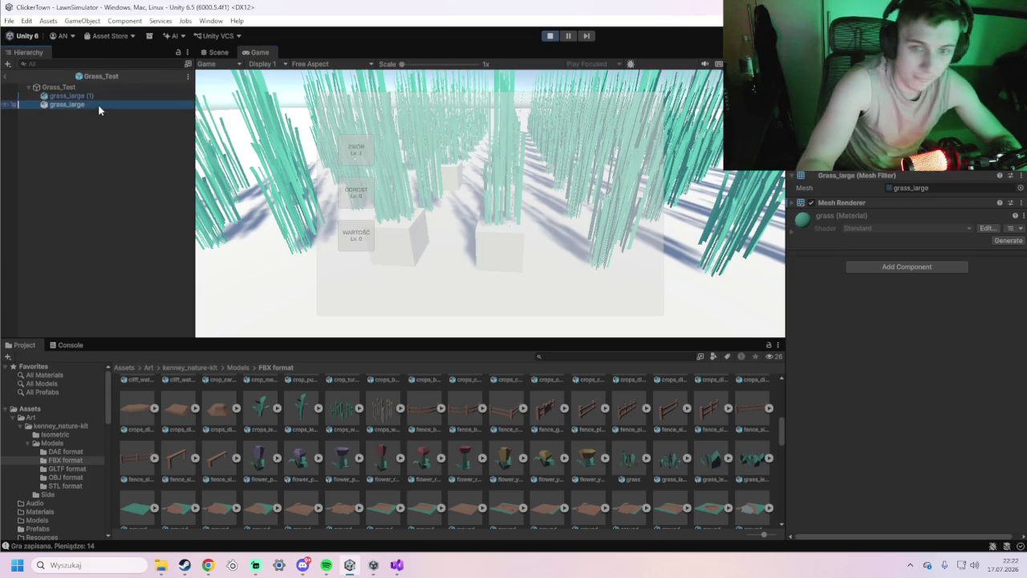
left_click(156, 87)
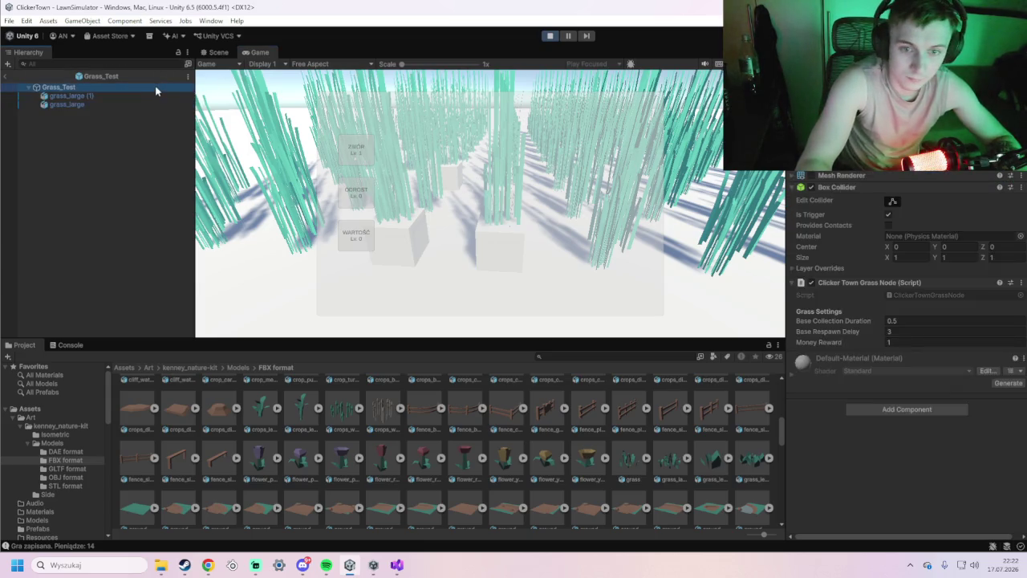
left_click(143, 97)
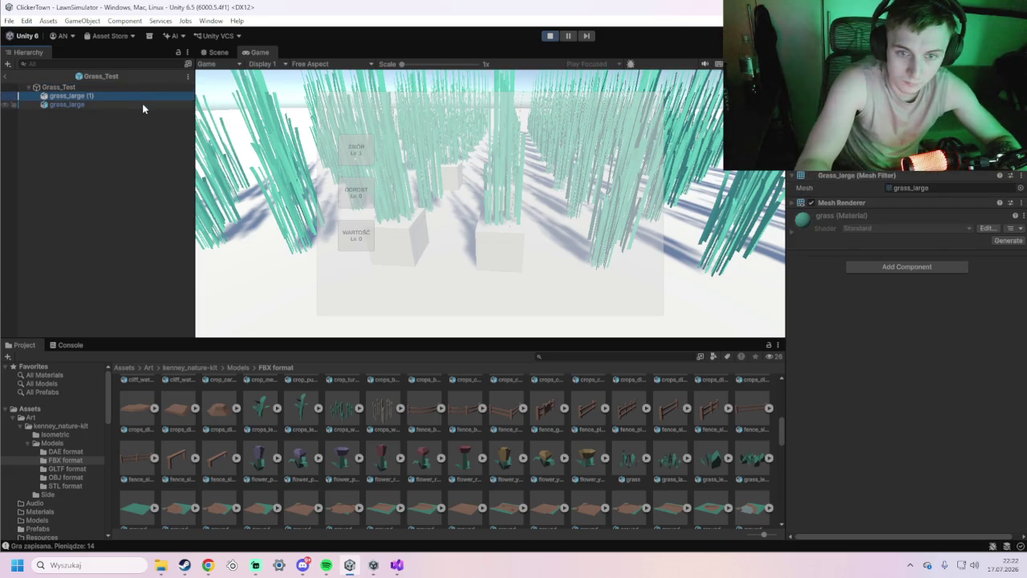
left_click(811, 203)
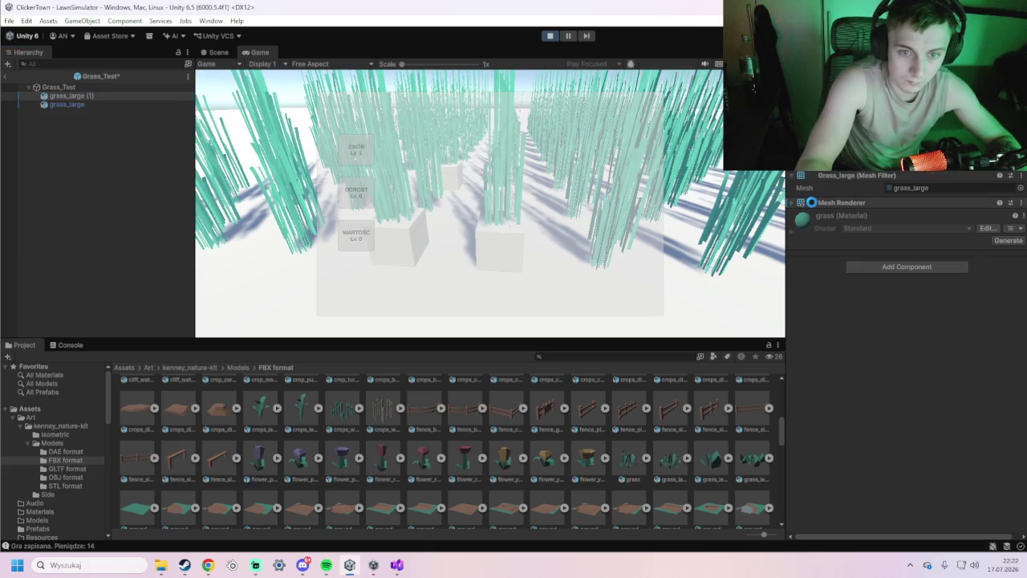
left_click(132, 102)
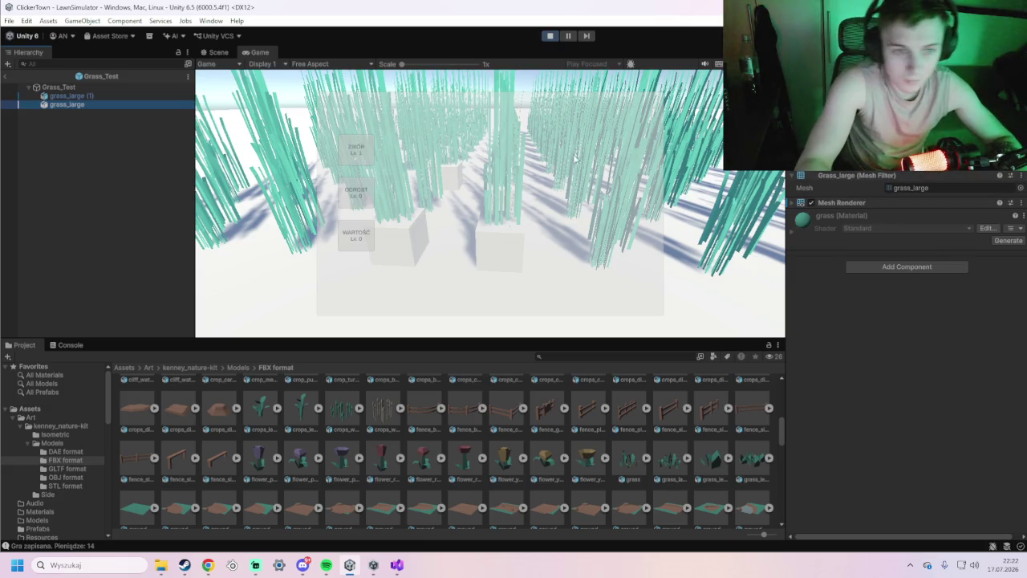
Open the upgrade panel in game, restart the test run, stop it, and browse to Assets.
left_click(675, 144)
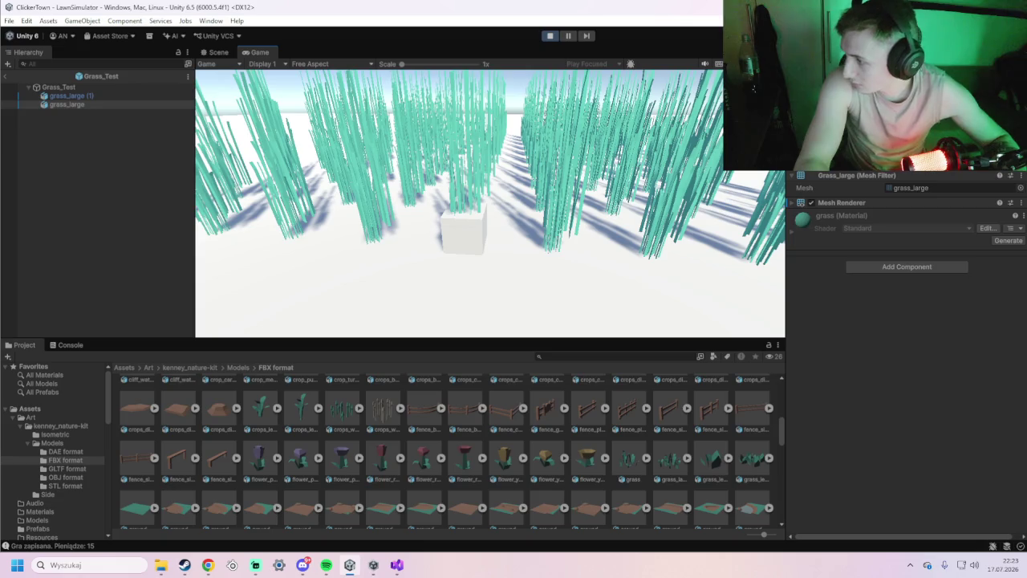
key("Tab")
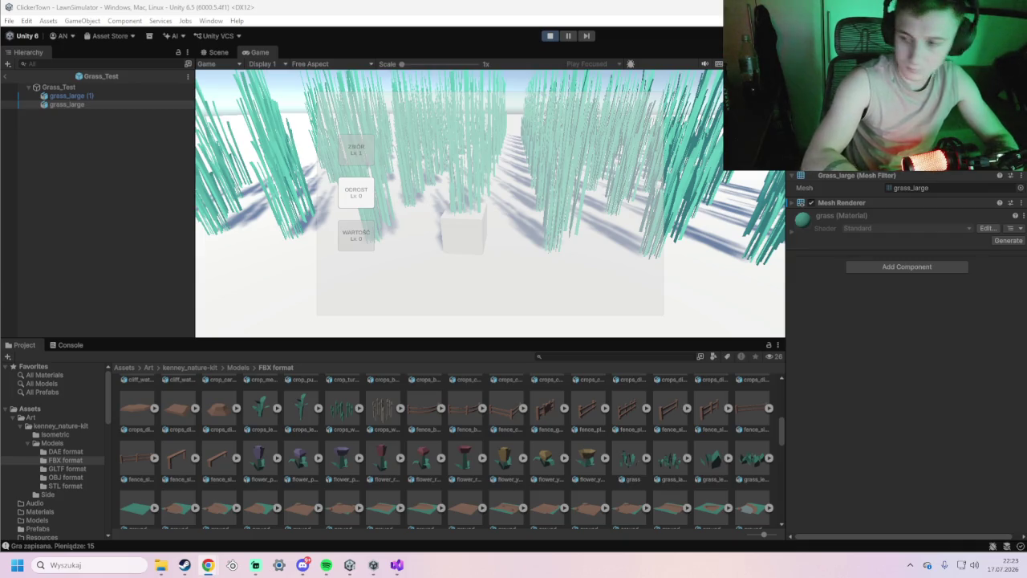
left_click(552, 36)
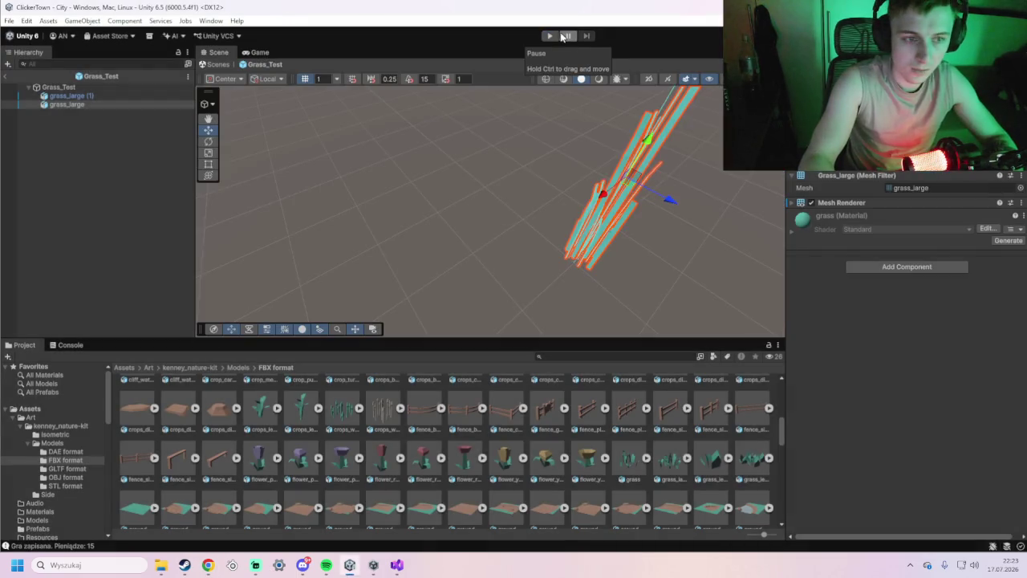
left_click(549, 36)
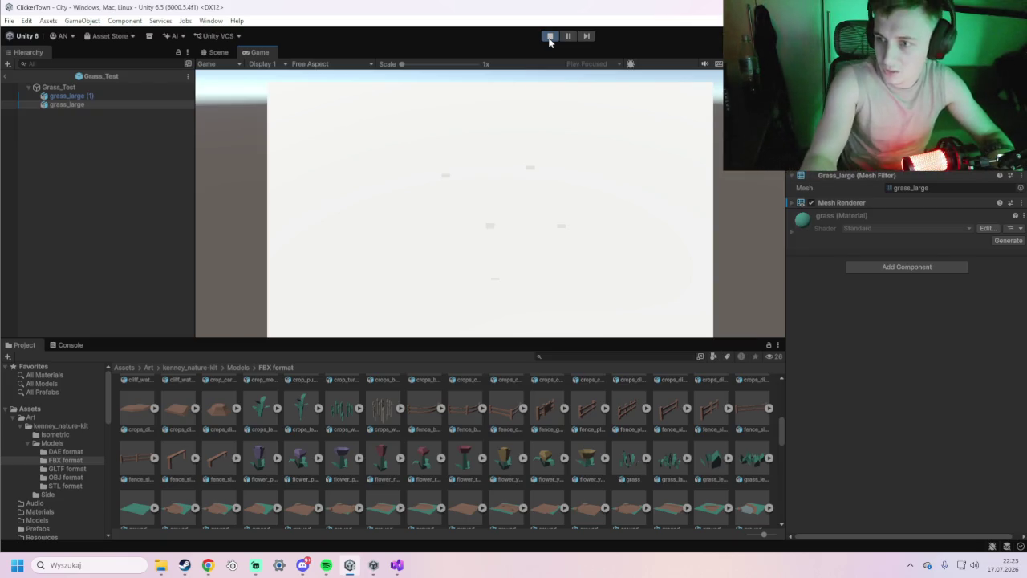
left_click(550, 37)
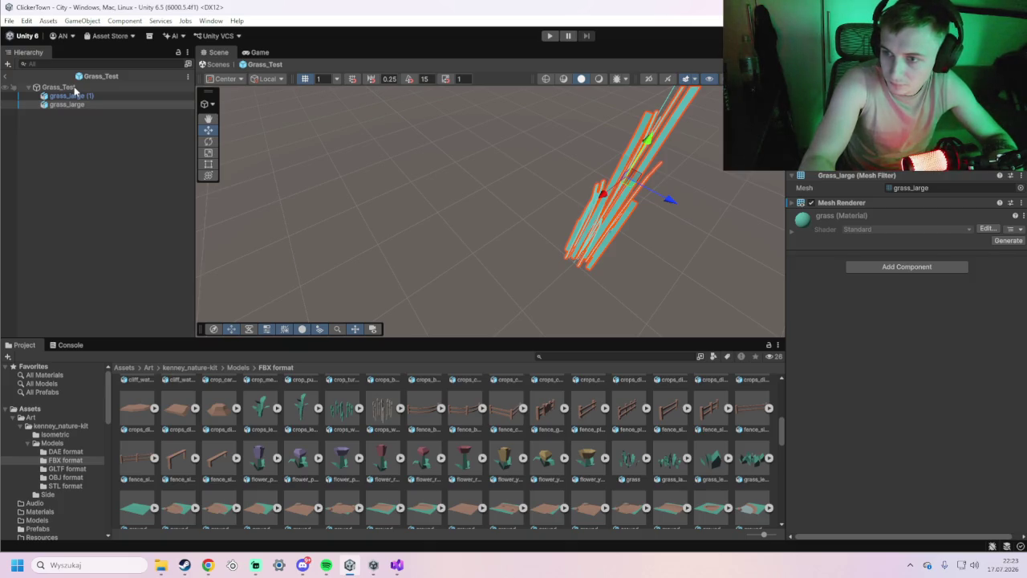
left_click(43, 410)
Remove the Mesh Renderer from the Grass_Test prefab asset in Assets/Prefabs, then start play mode.
double_click(299, 407)
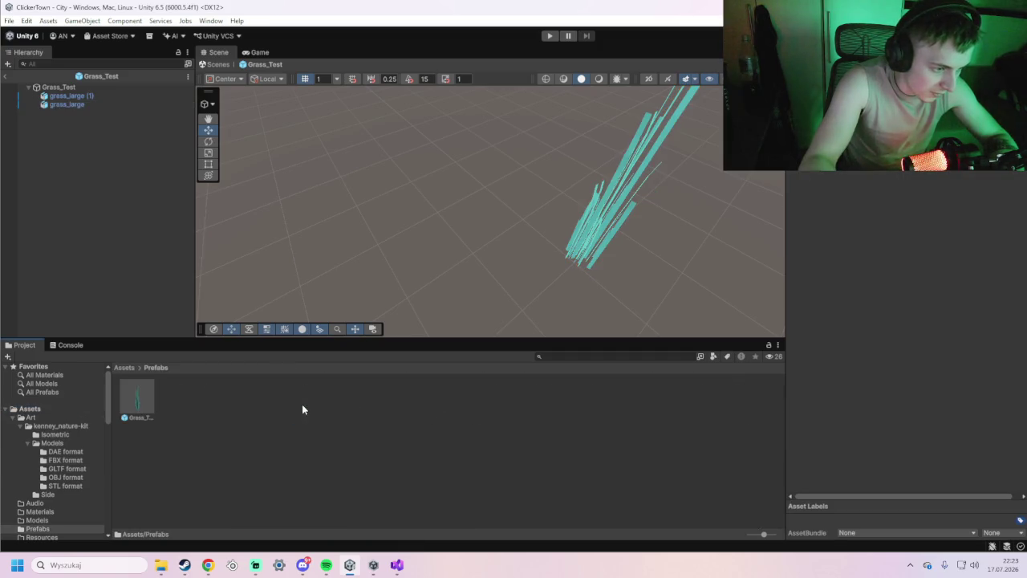
left_click(140, 401)
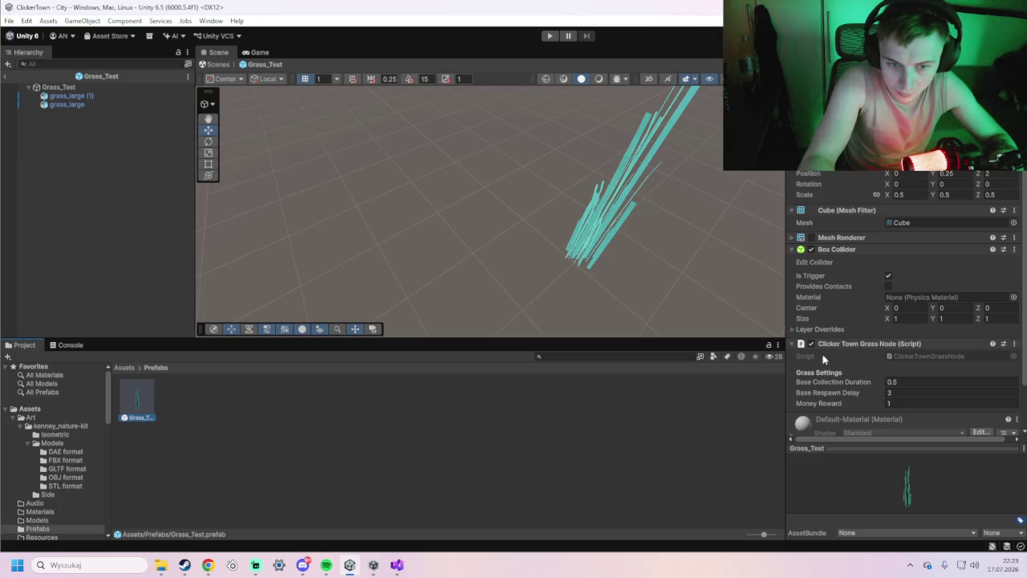
left_click(792, 239)
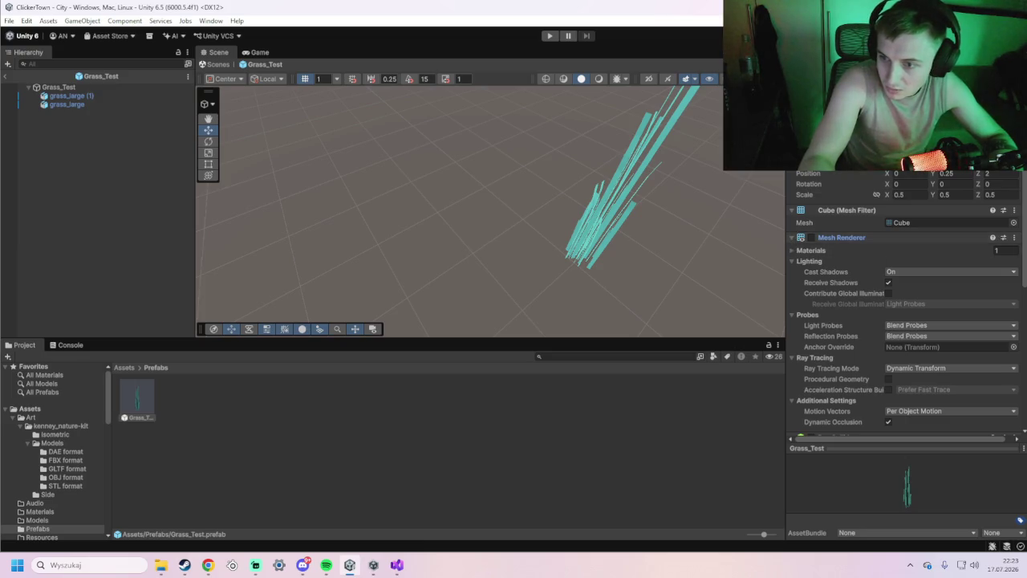
left_click(1015, 238)
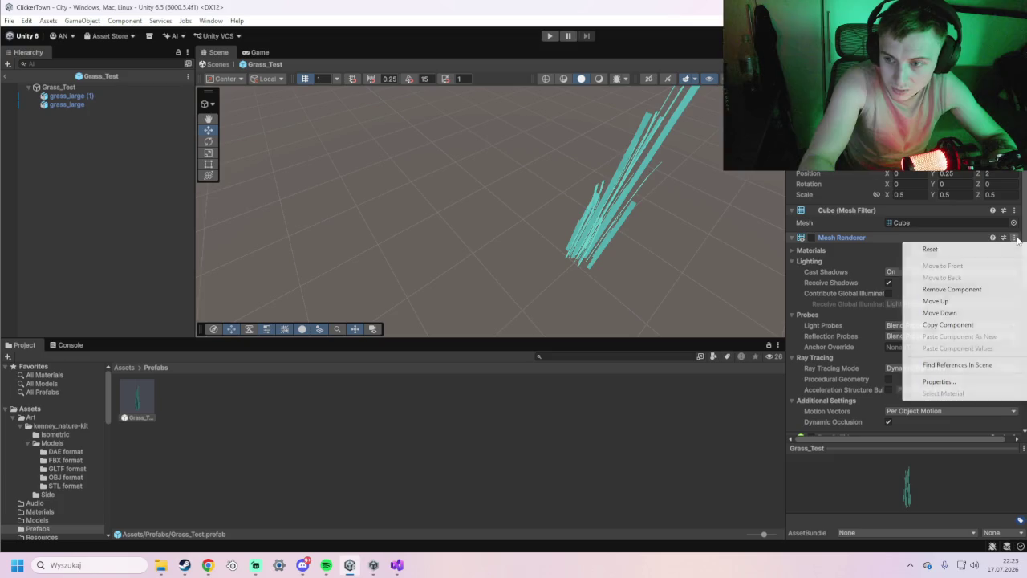
left_click(961, 289)
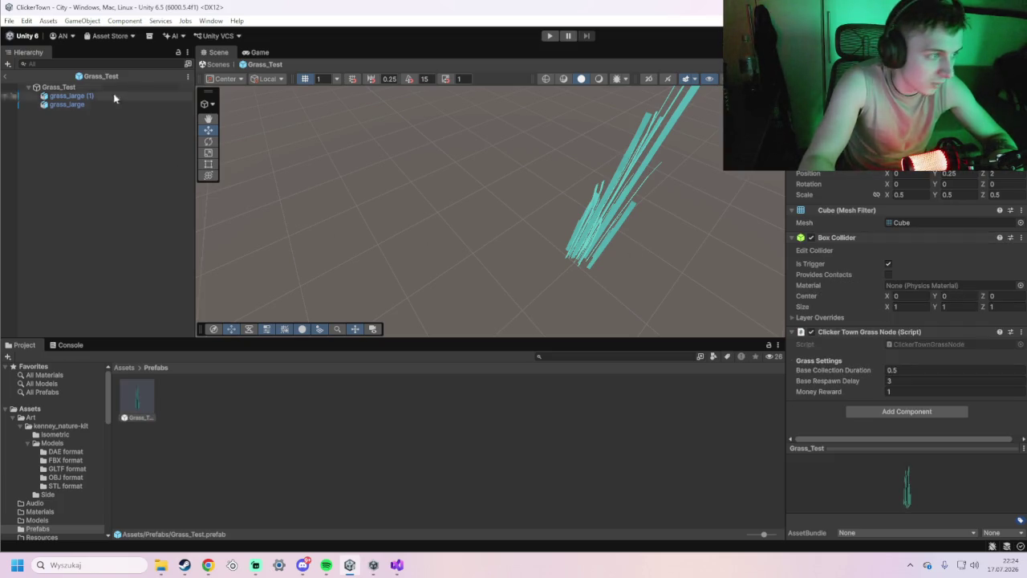
left_click(549, 36)
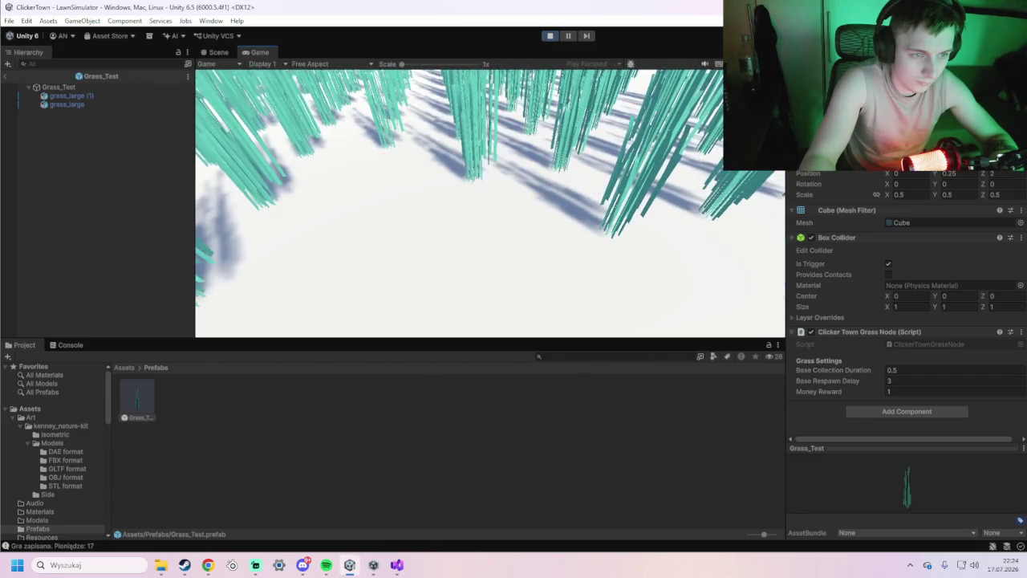
Open the upgrade panel with Tab while playing, then stop play mode with Ctrl+P.
key("Tab")
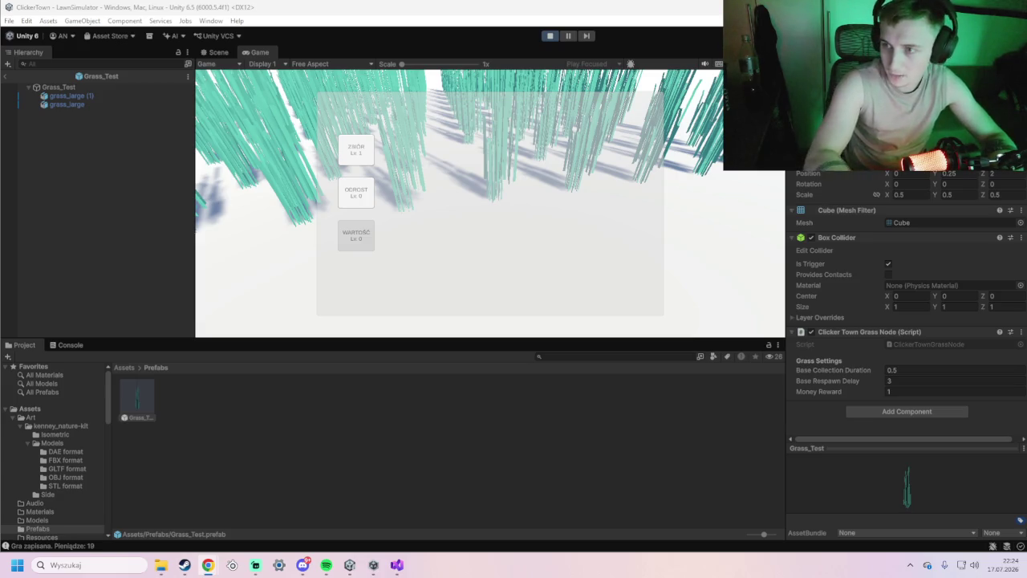
key("ctrl+p")
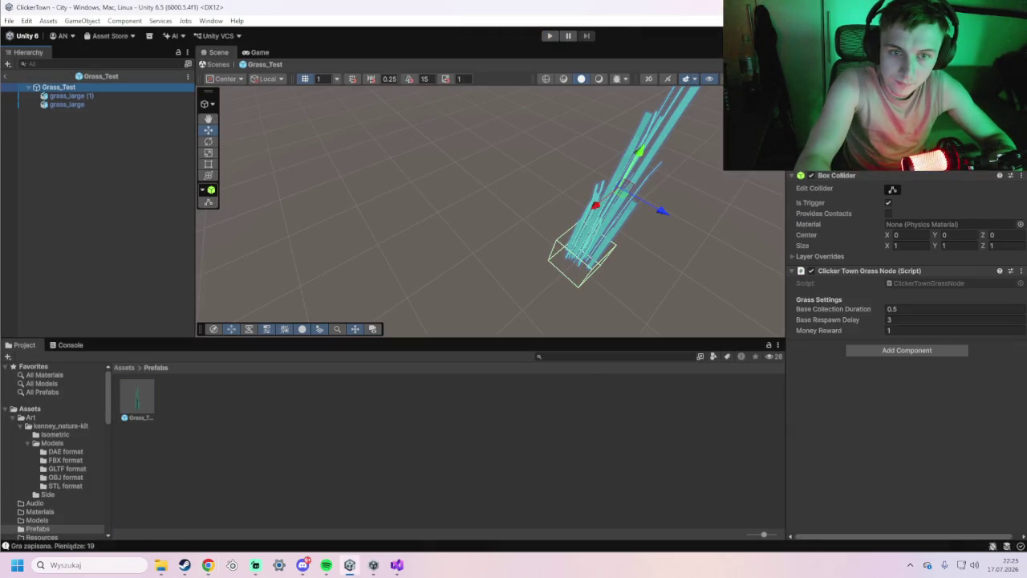
Use Edit Collider to drag the Box Collider's top up to Size Y about 3.2, then play.
mouse_move(481, 231)
left_mouse_down()
mouse_move(452, 236)
mouse_move(660, 223)
mouse_move(568, 243)
mouse_move(754, 221)
left_mouse_up()
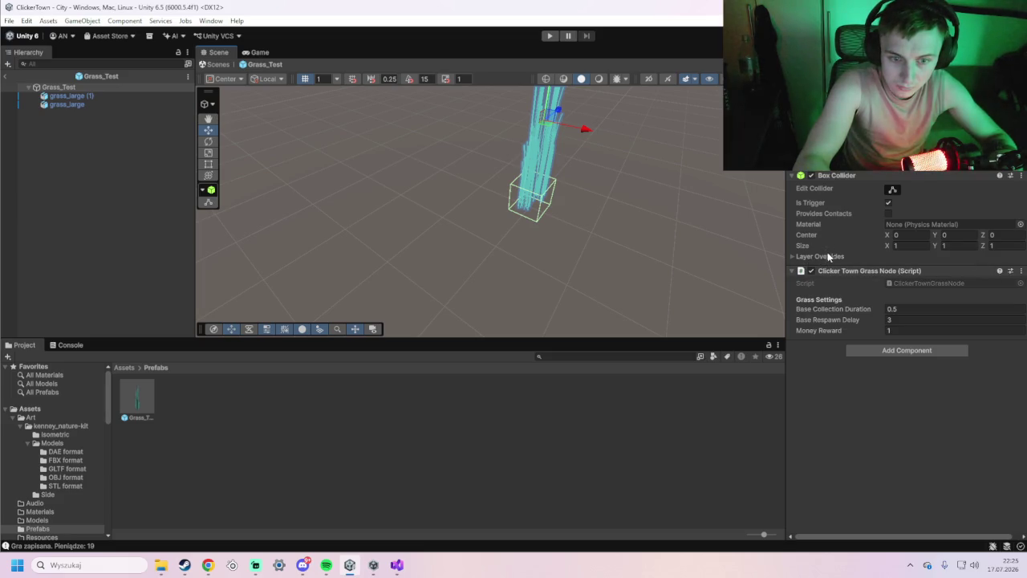
right_click(837, 178)
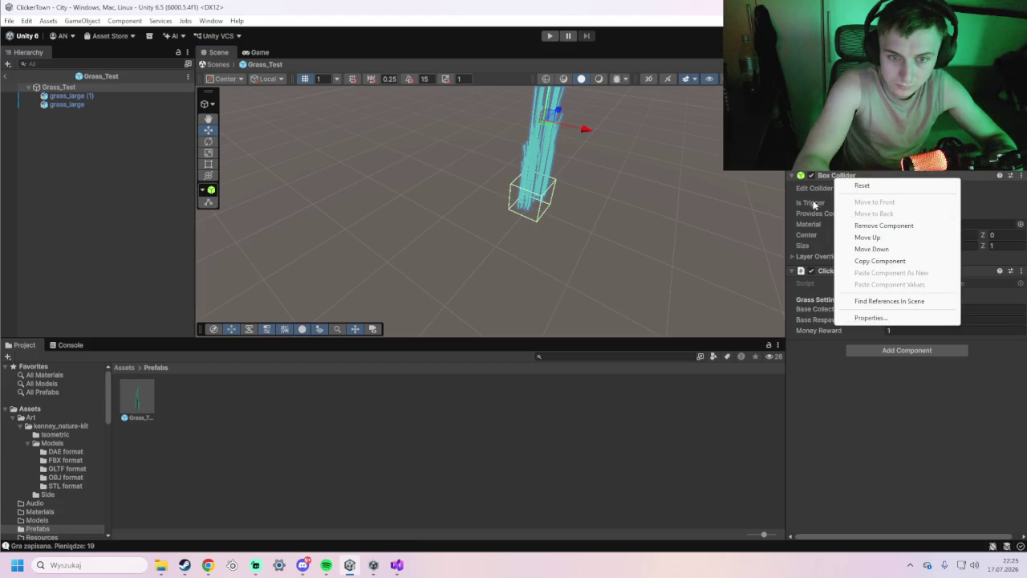
left_click(811, 191)
left_click(889, 189)
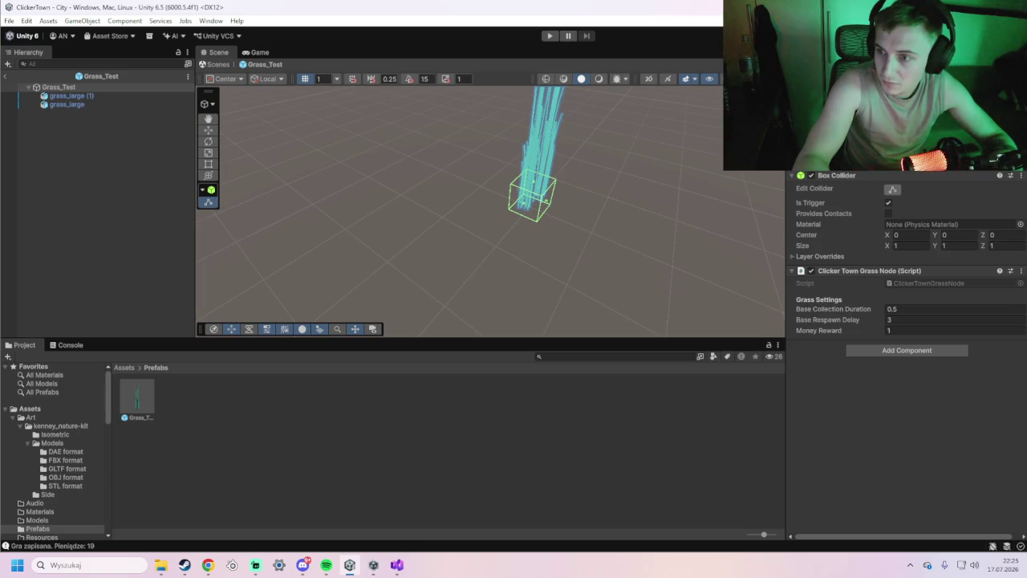
left_click_drag(531, 190, 541, 114)
mouse_move(620, 193)
left_mouse_down()
mouse_move(617, 160)
mouse_move(598, 232)
mouse_move(515, 191)
left_mouse_up()
left_click(549, 36)
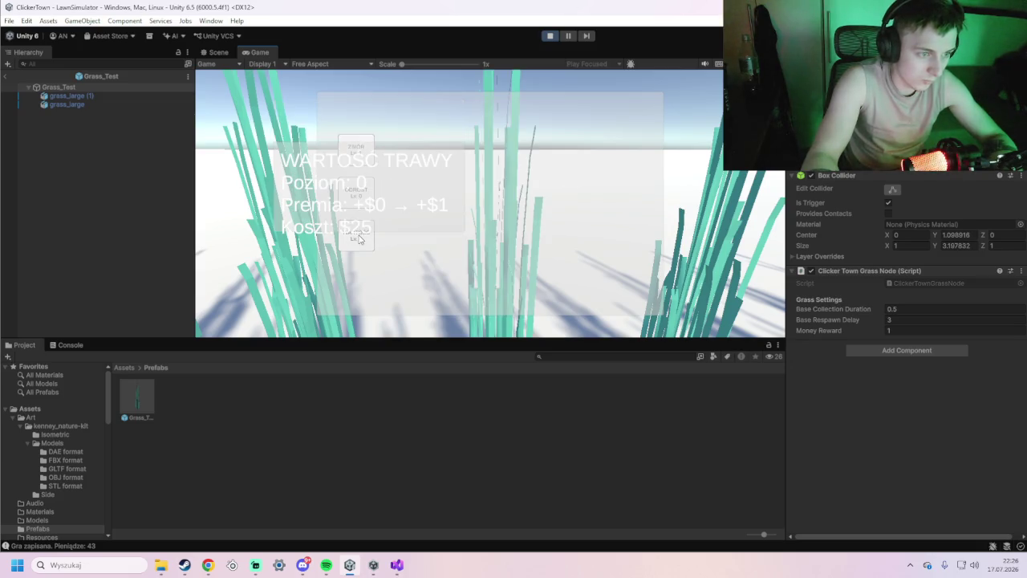
Buy the ZBIÓR harvest-speed upgrade from the upgrade panel.
left_click(358, 165)
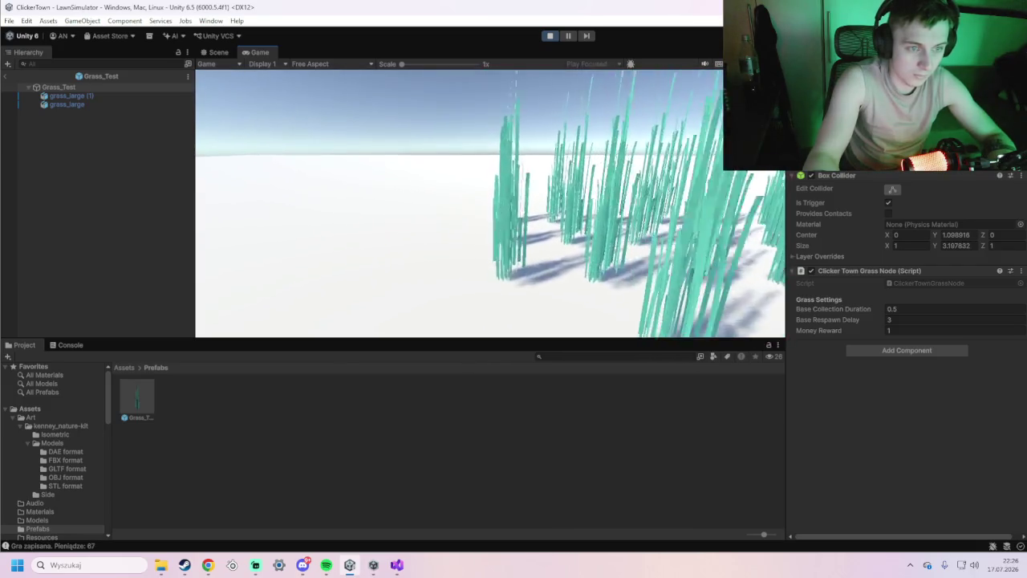
Buy a WARTOŚĆ grass-value upgrade, then walk through the grass rows harvesting.
key("Tab")
left_click(355, 238)
key("Tab")
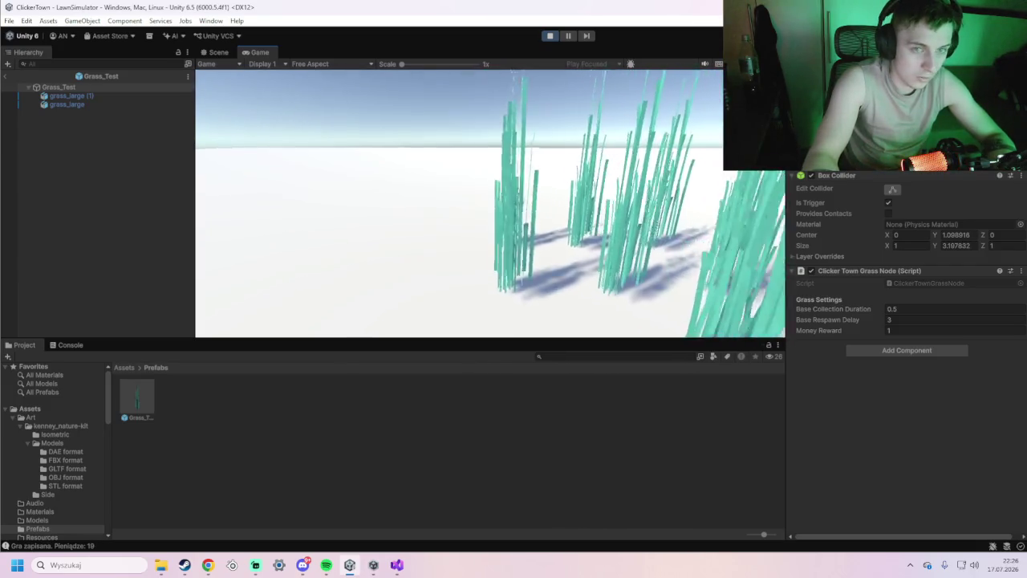
key("w")
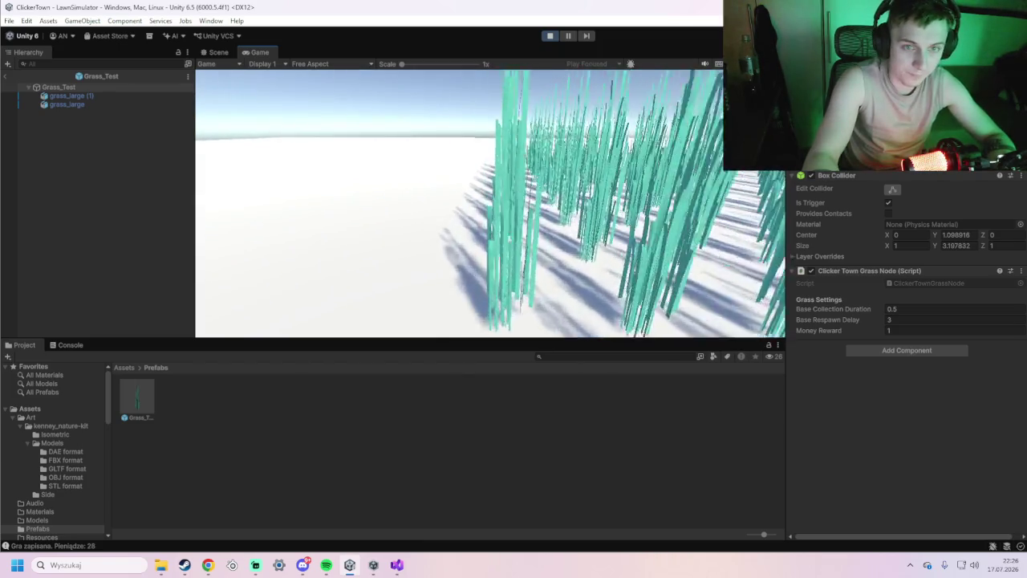
key("w")
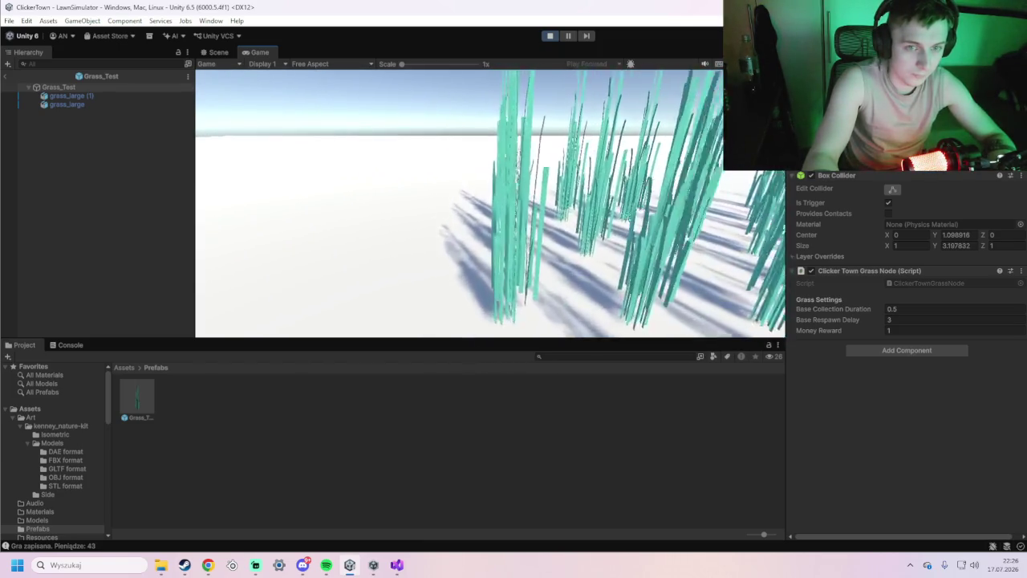
key("w")
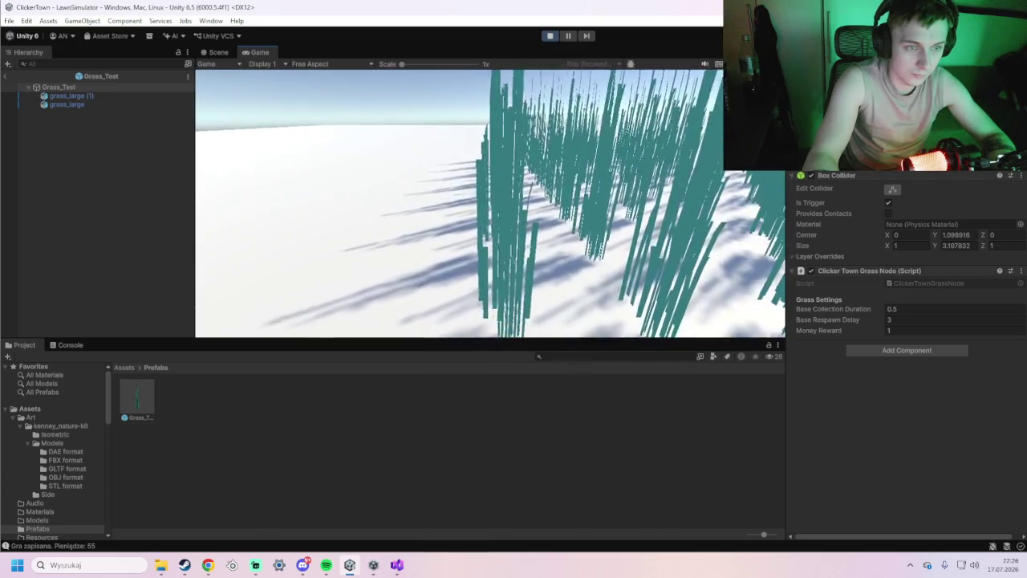
key("w")
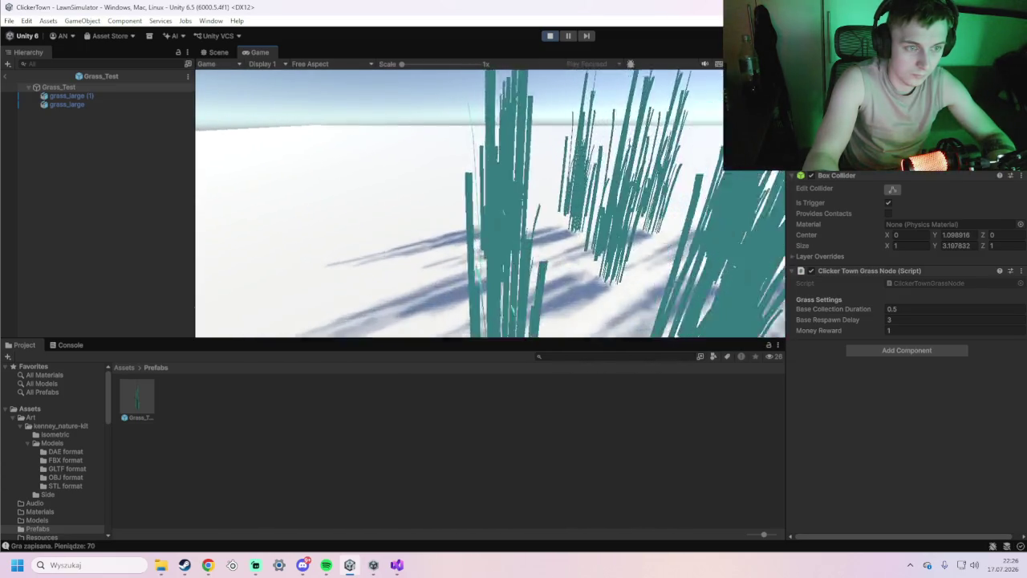
key("w")
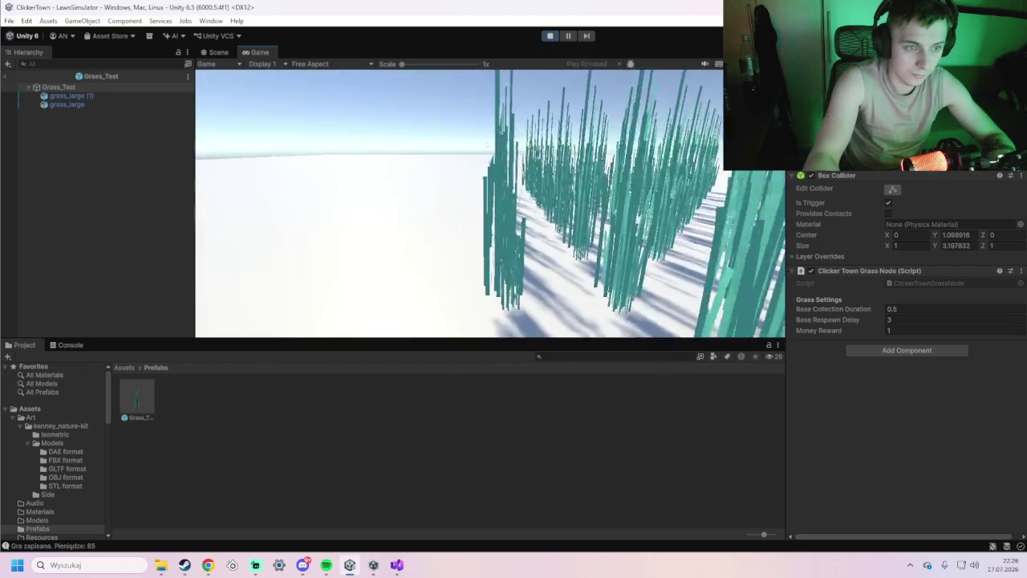
key("w")
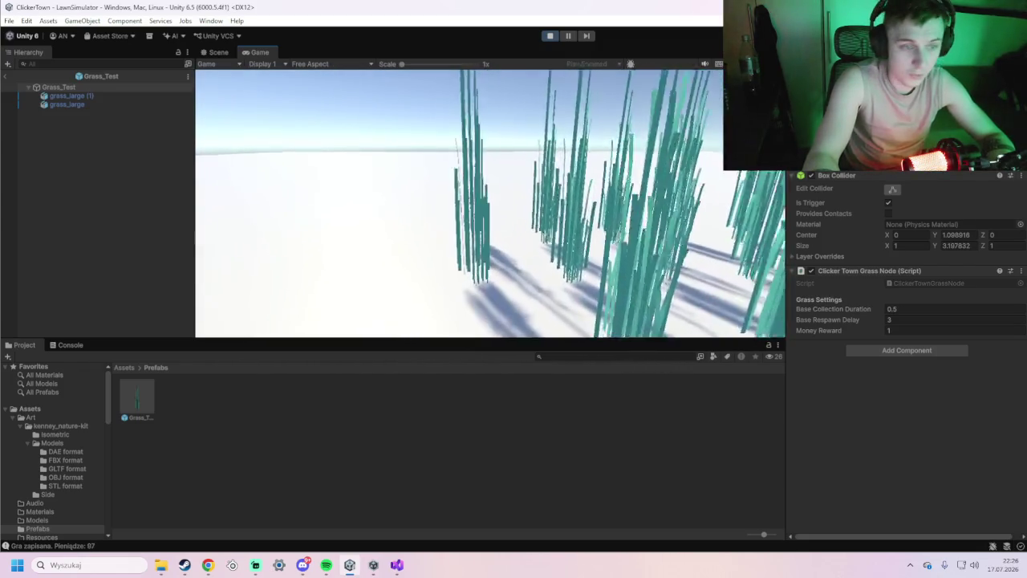
key("w")
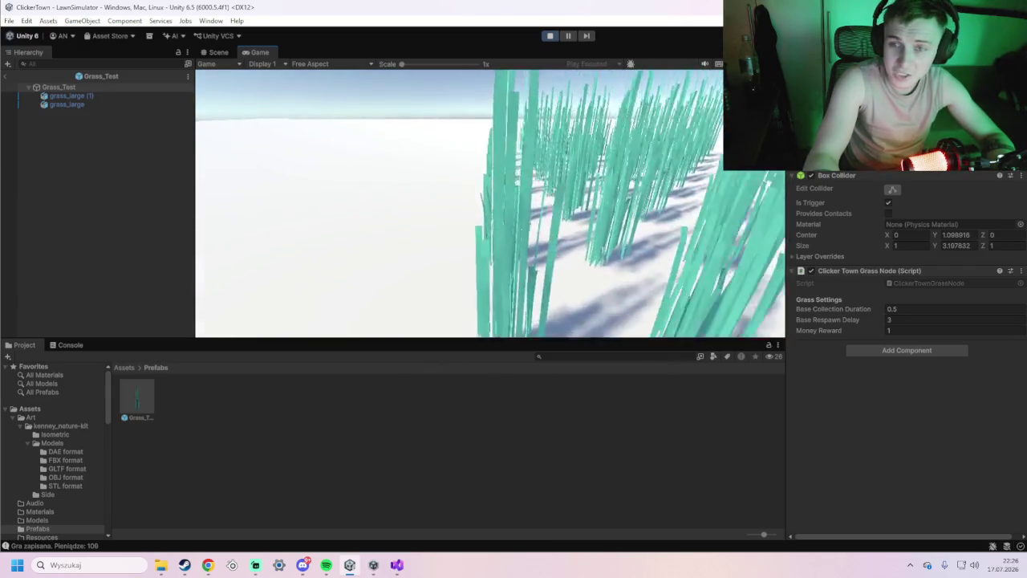
Buy another WARTOŚĆ level and keep harvesting along the grass rows.
key("Tab")
left_click(356, 237)
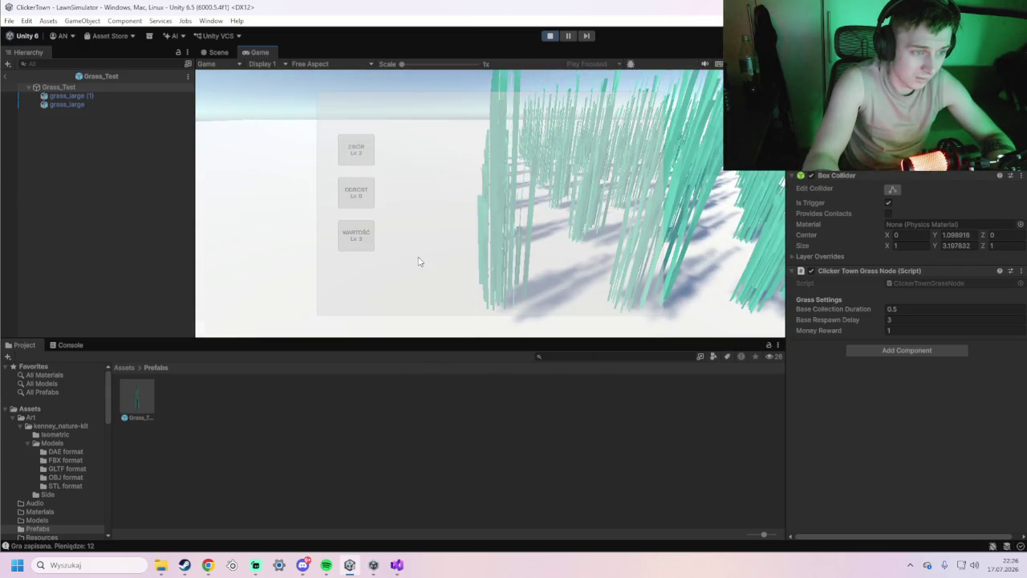
key("Tab")
key("w")
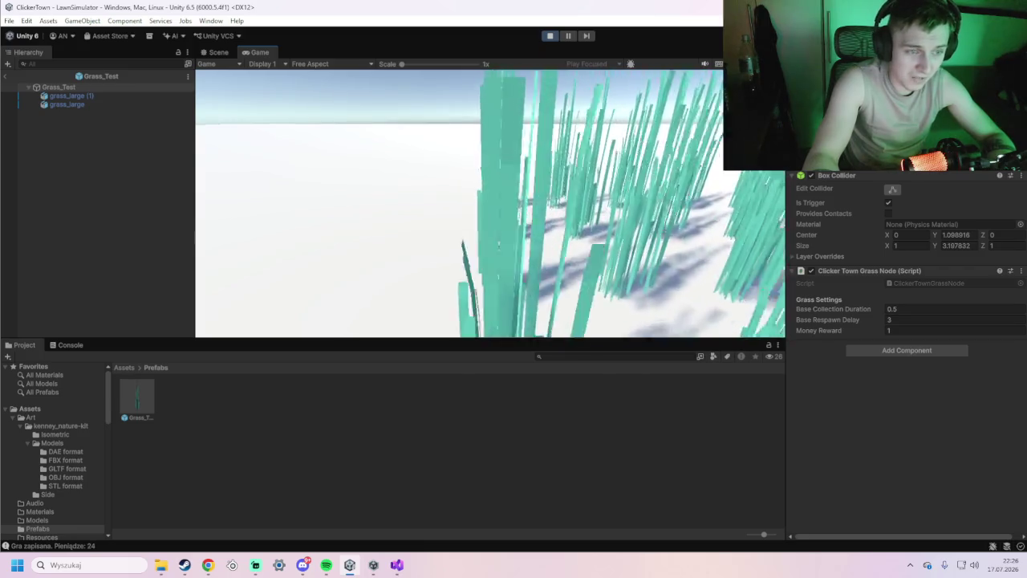
key("w")
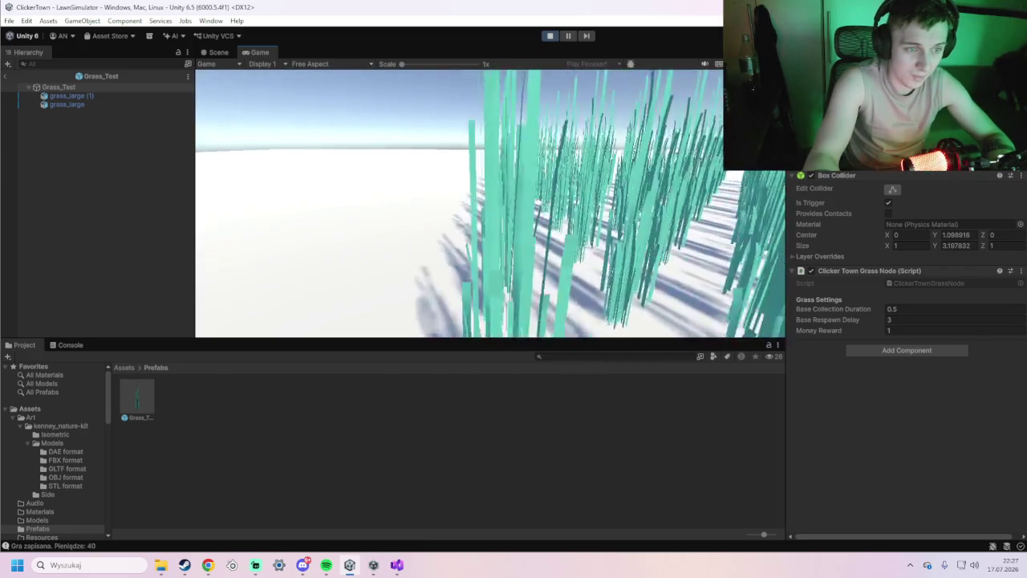
key("w")
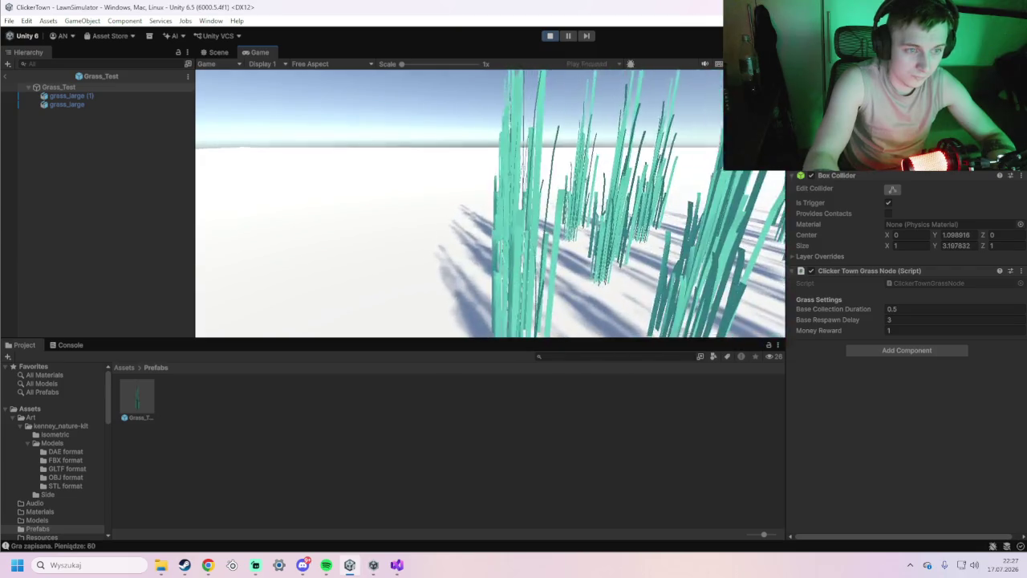
key("w")
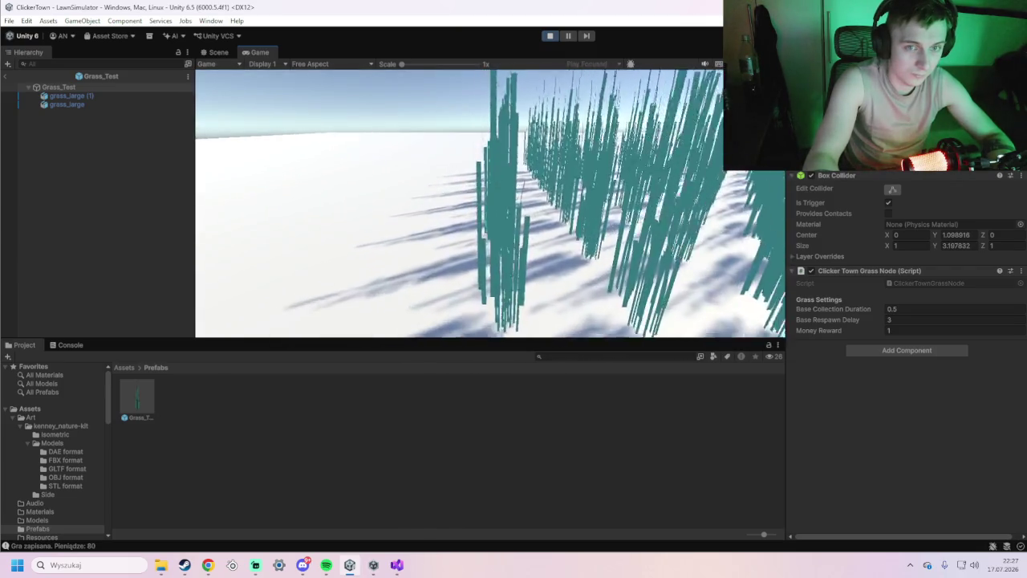
Buy another ZBIÓR level and walk through more grass to harvest.
key("Tab")
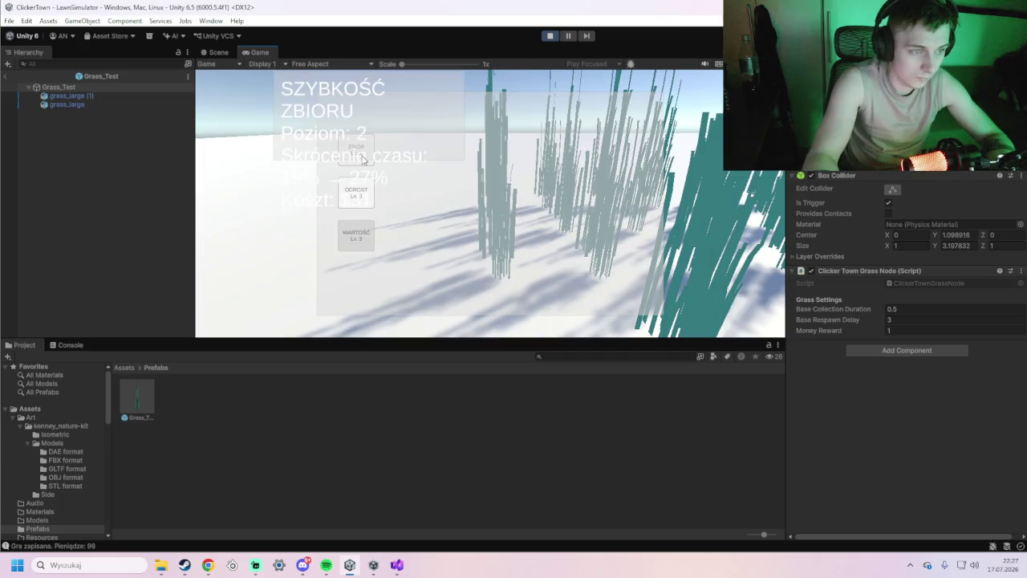
left_click(361, 159)
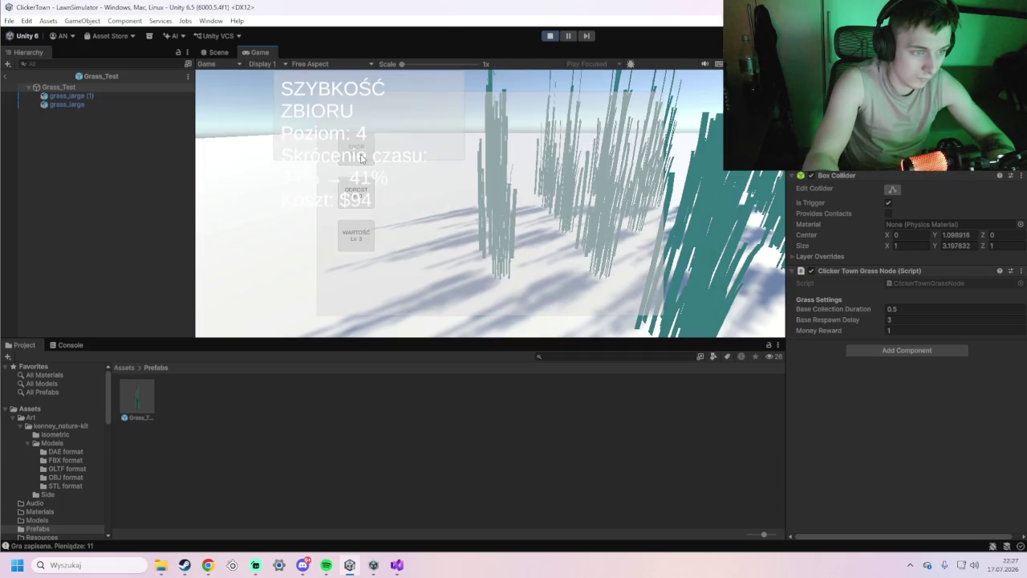
key("Tab")
key("w")
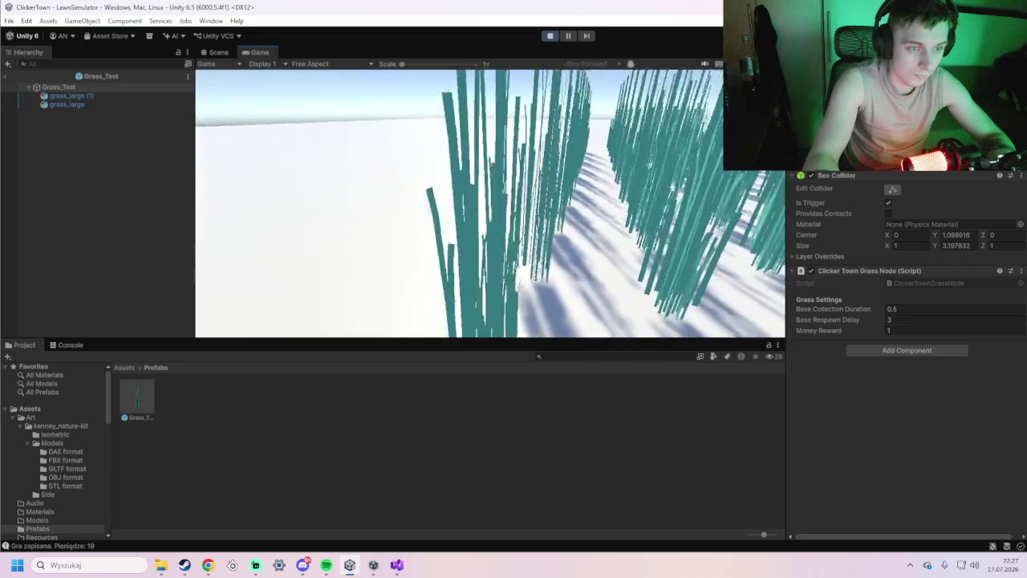
key("w")
key("w")
key("w")
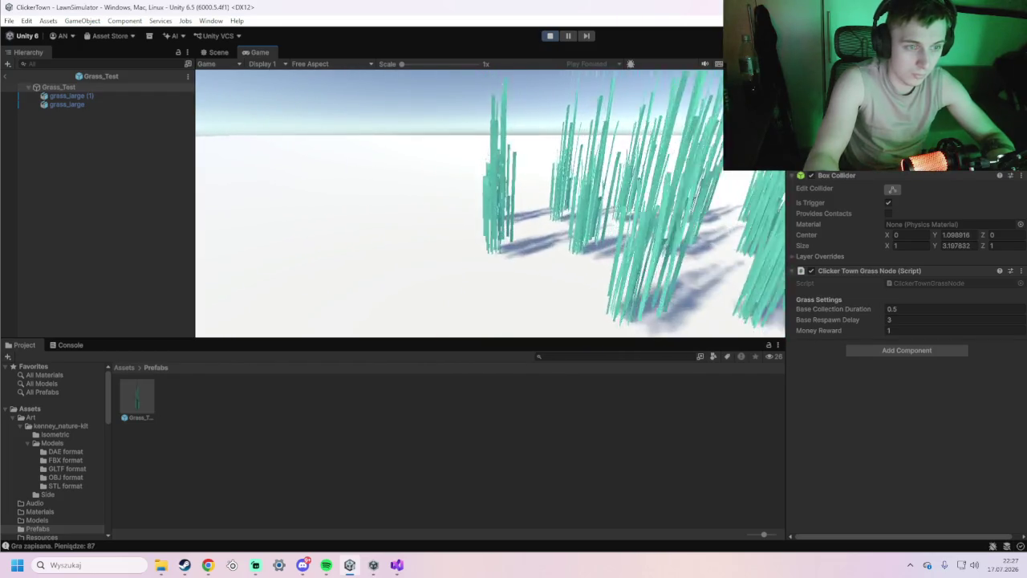
key("w")
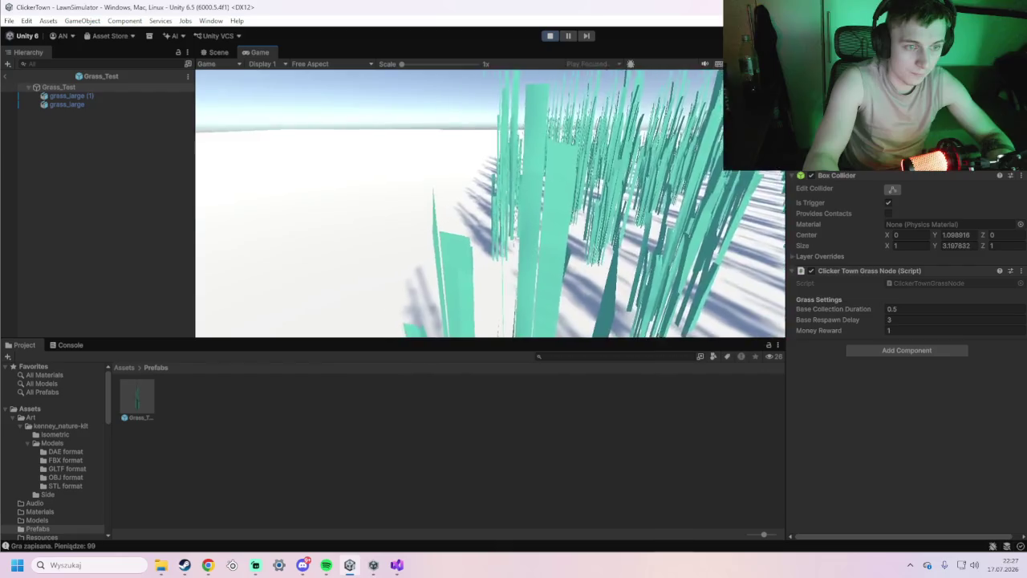
key("w")
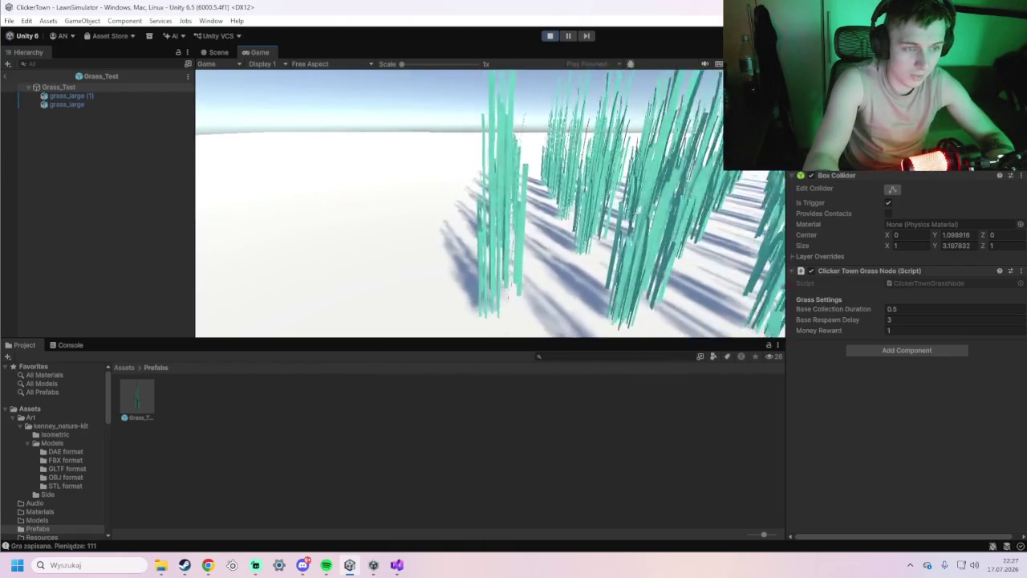
key("w")
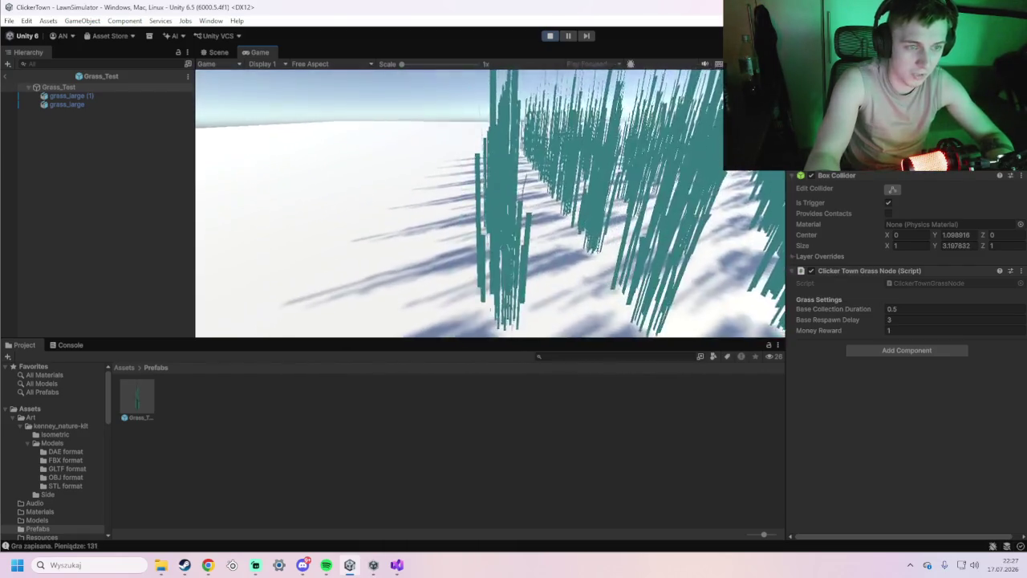
key("w")
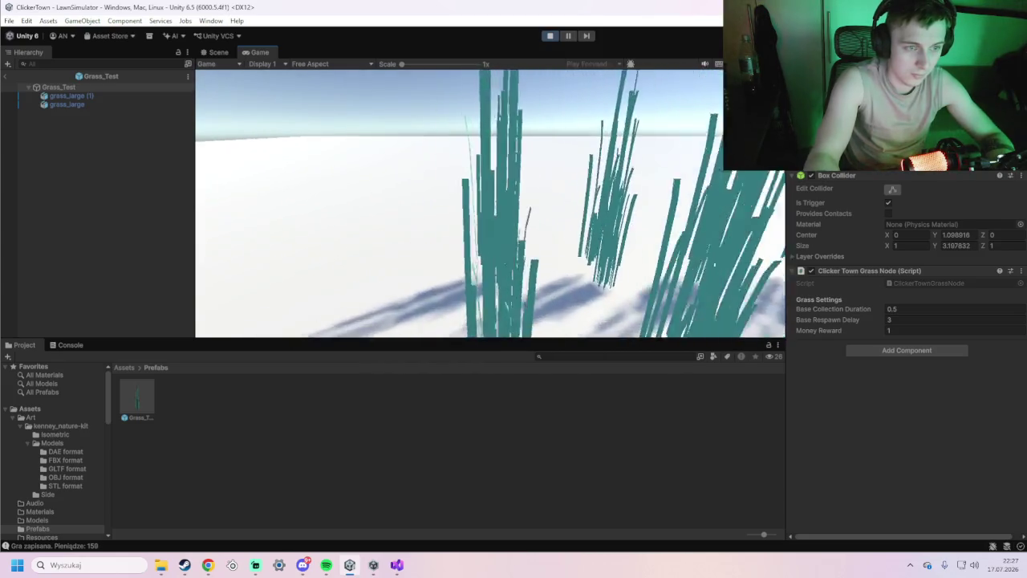
key("w")
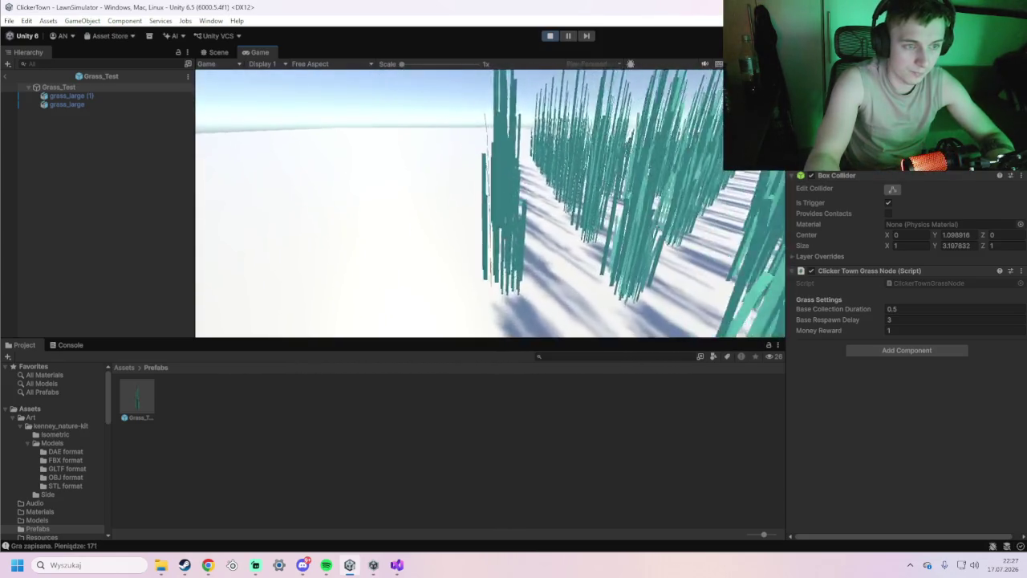
Buy one more ZBIÓR harvest-speed upgrade, then stop play mode.
key("e")
left_click(355, 150)
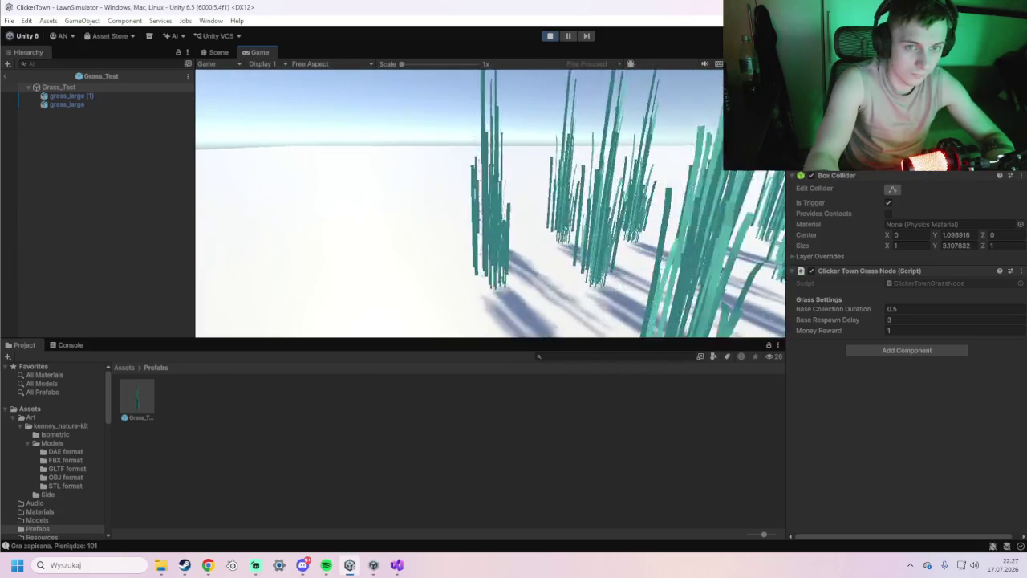
key("e")
key("e")
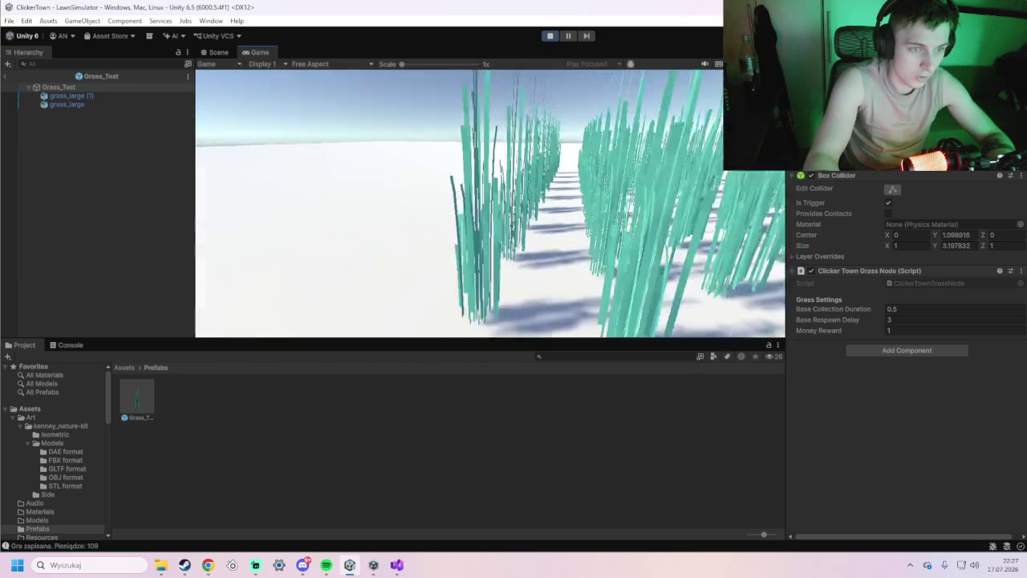
key("e")
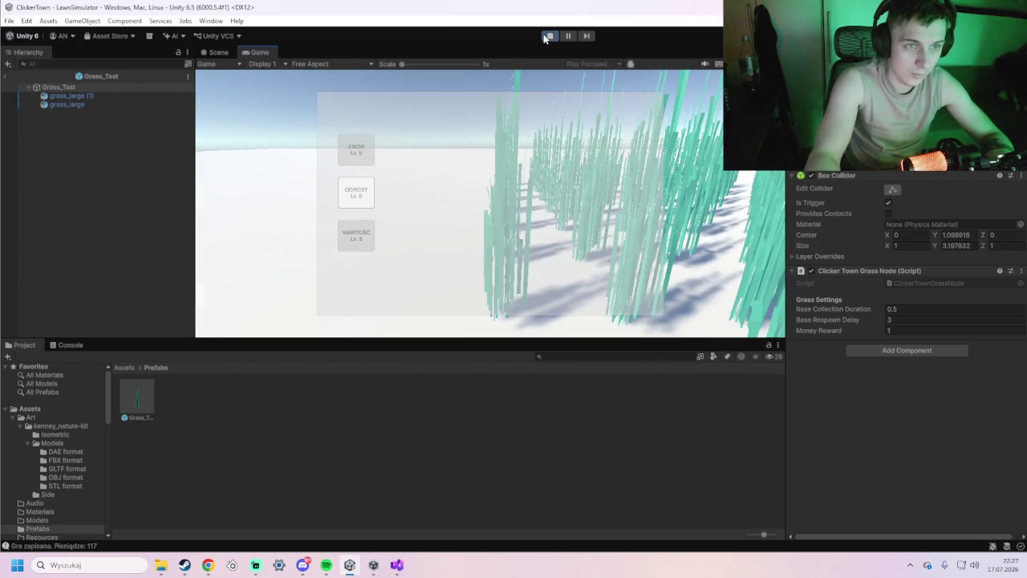
left_click(546, 36)
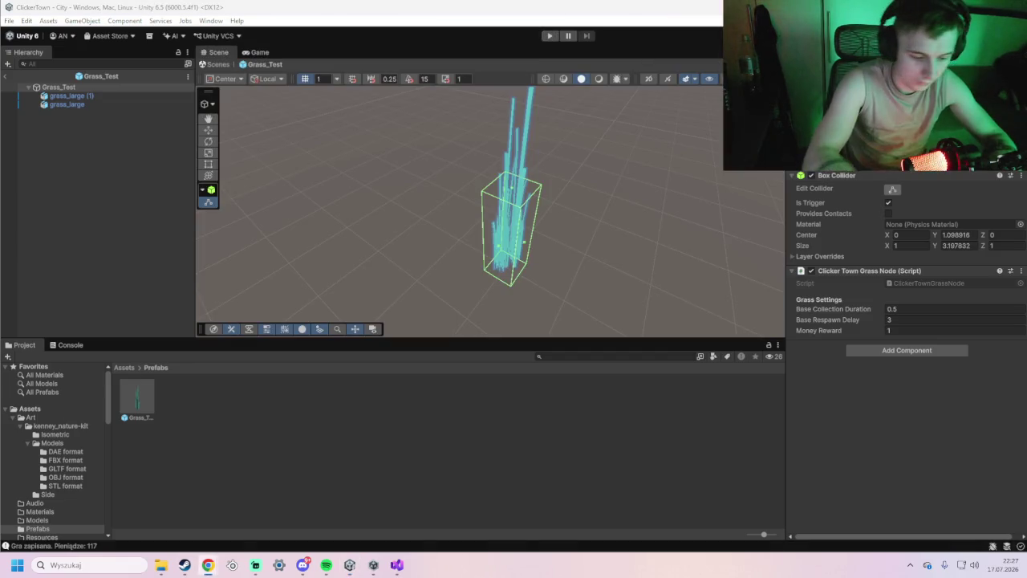
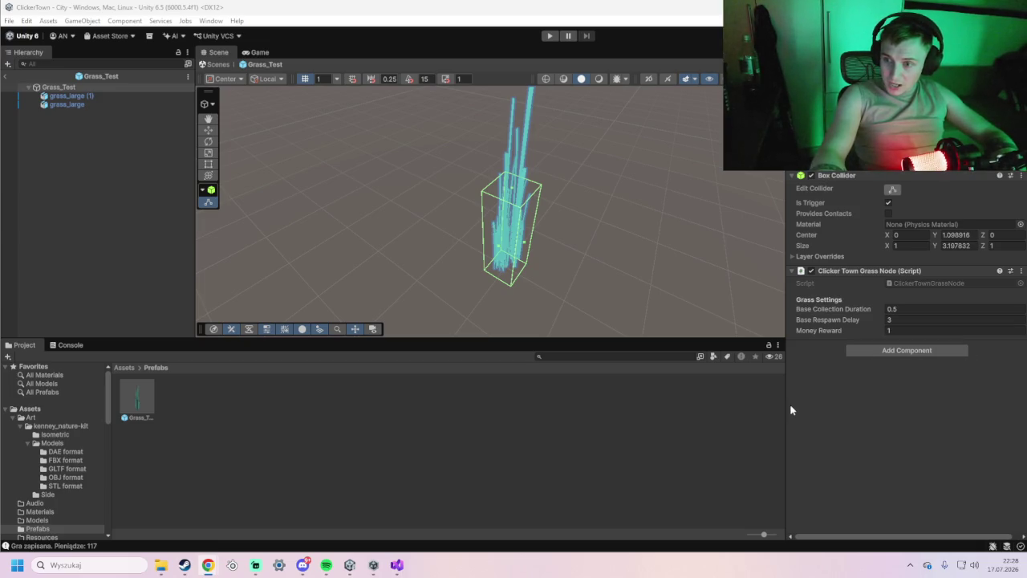
Go from the top-level Assets folder into the empty Materials folder in the Project window.
left_click(31, 409)
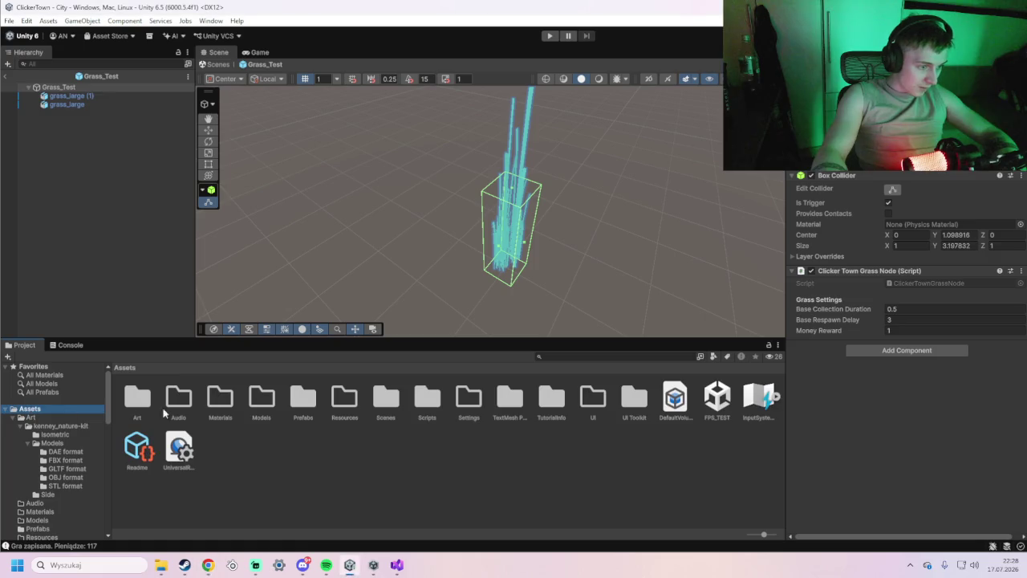
double_click(209, 410)
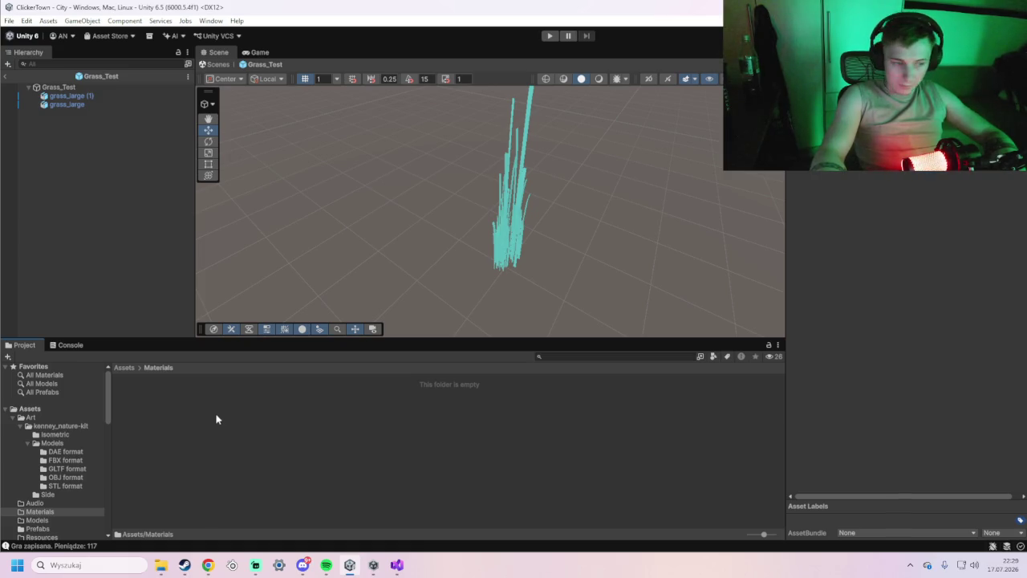
Create a material named LawnGround_Mat and search its shader list for 'universal'.
right_click(217, 412)
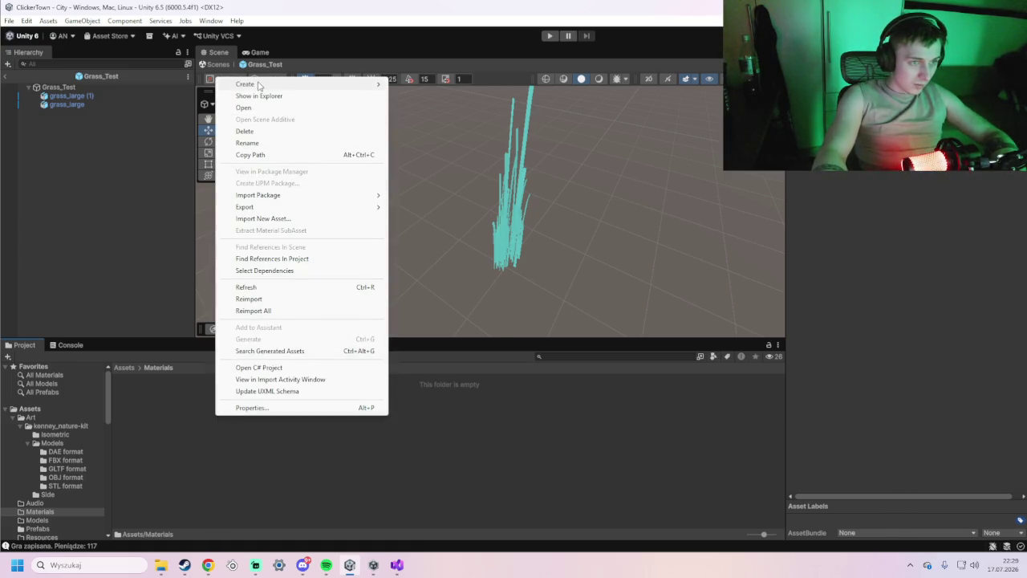
mouse_move(255, 83)
left_click(431, 108)
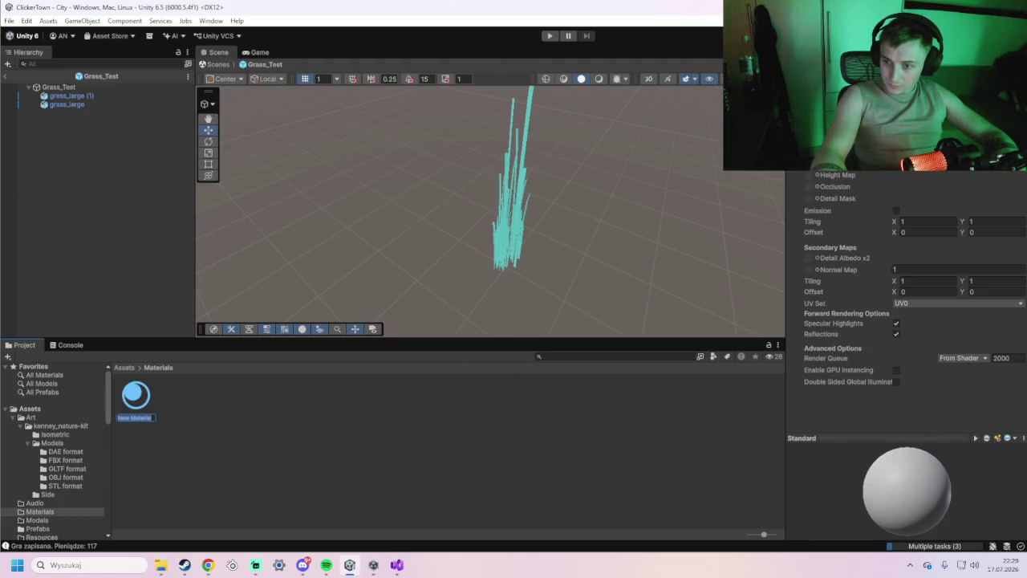
key("Return")
right_click(146, 399)
left_click(178, 124)
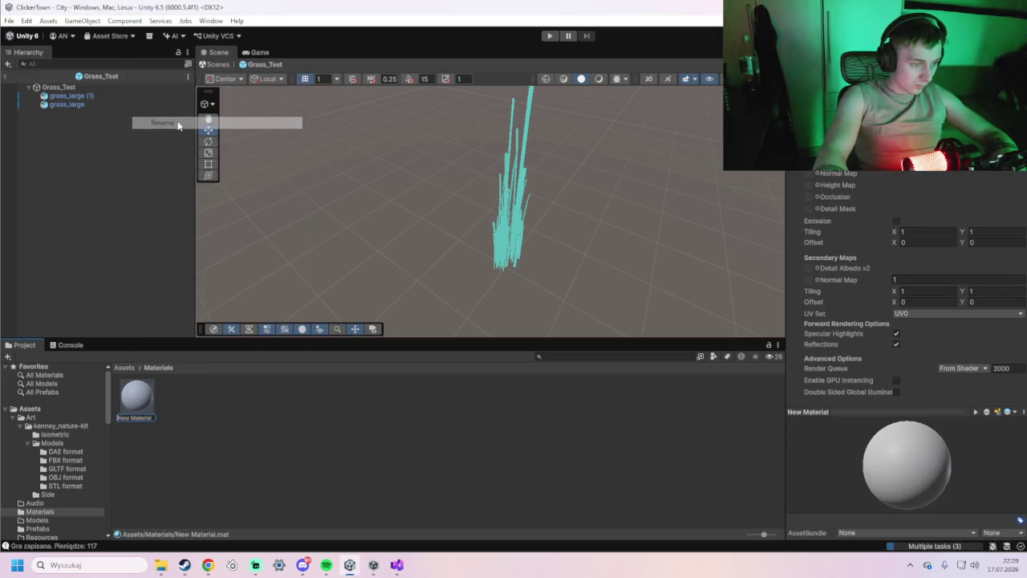
key("Return")
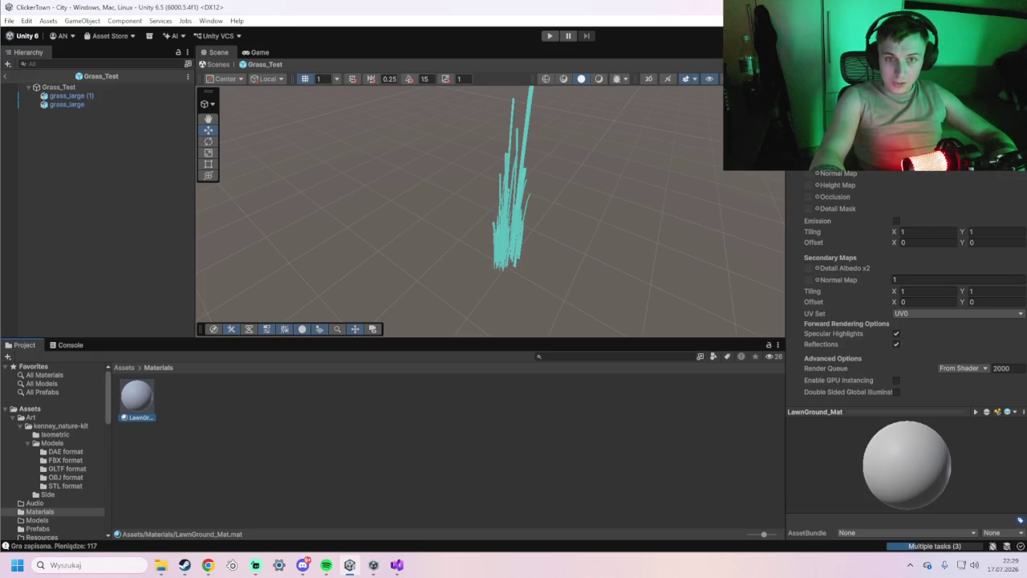
left_click(899, 88)
type("universal")
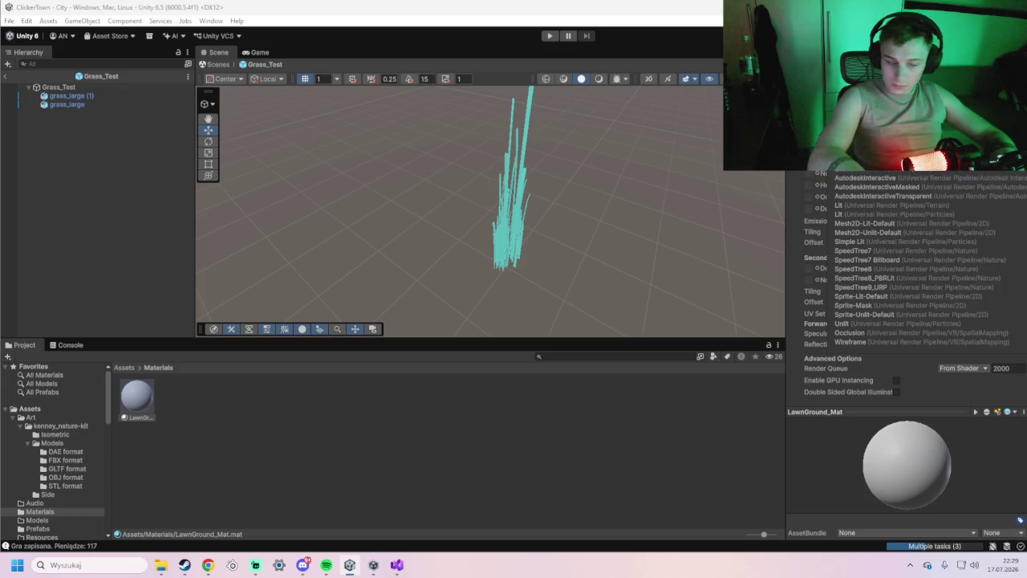
Apply a Universal Render Pipeline shader to LawnGround_Mat, which then previews magenta.
scroll(931, 261, "down", 1)
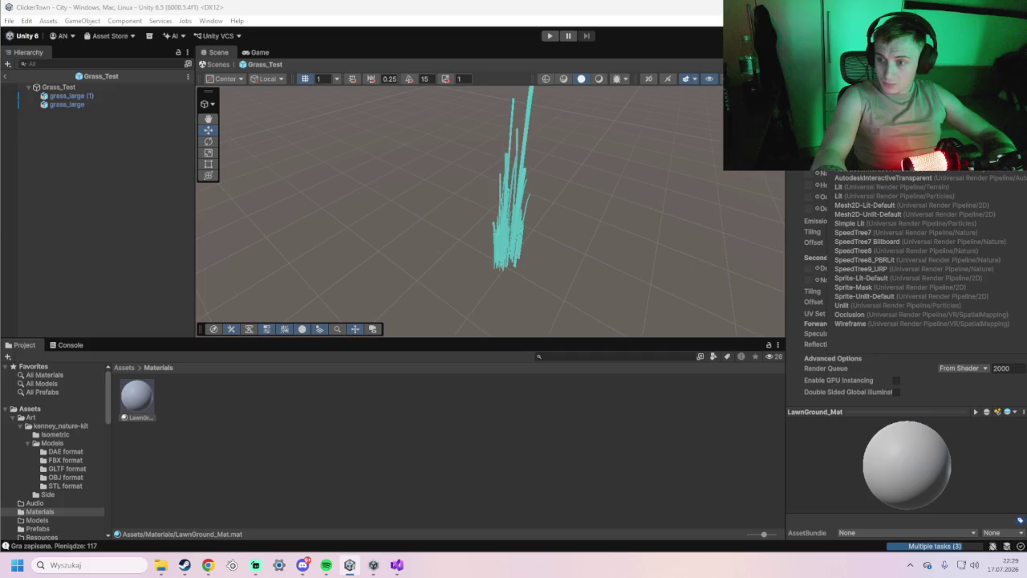
key("Escape")
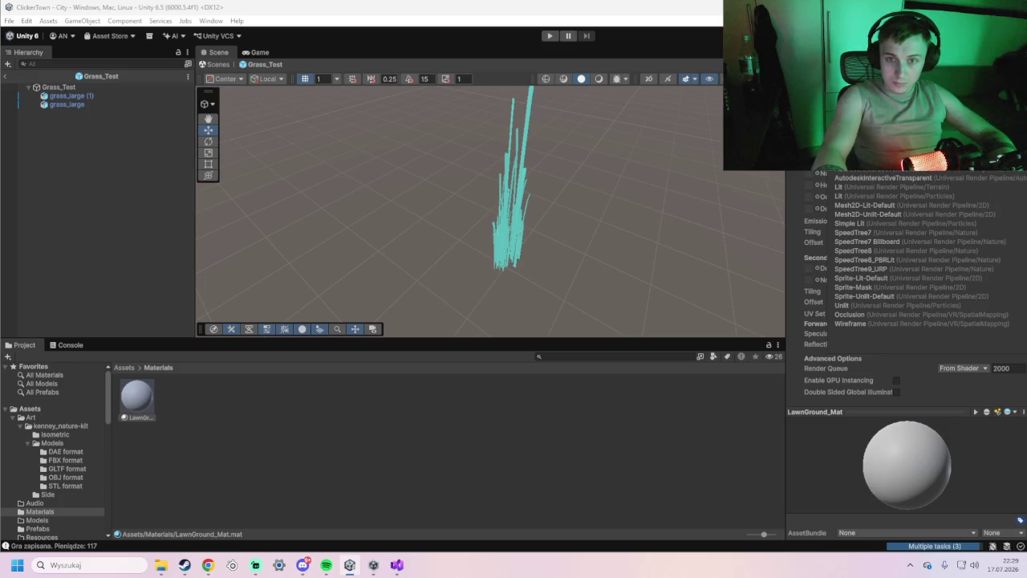
key("Return")
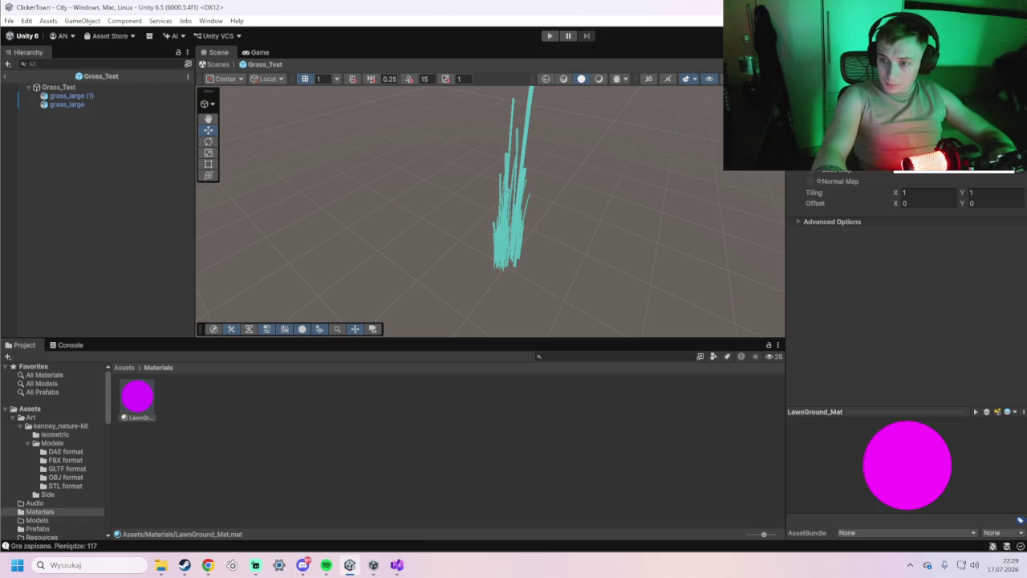
left_click(907, 204)
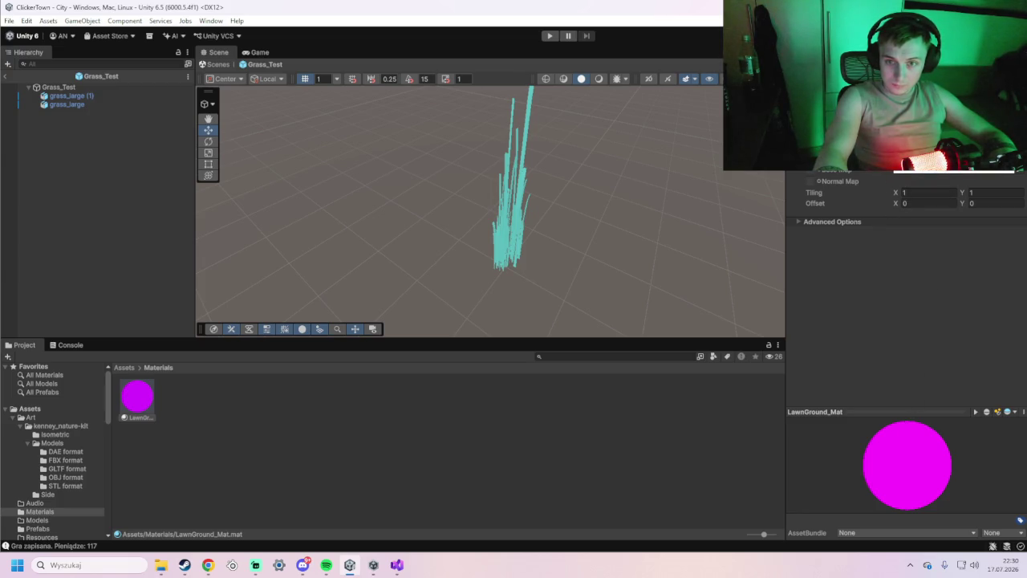
left_click(923, 104)
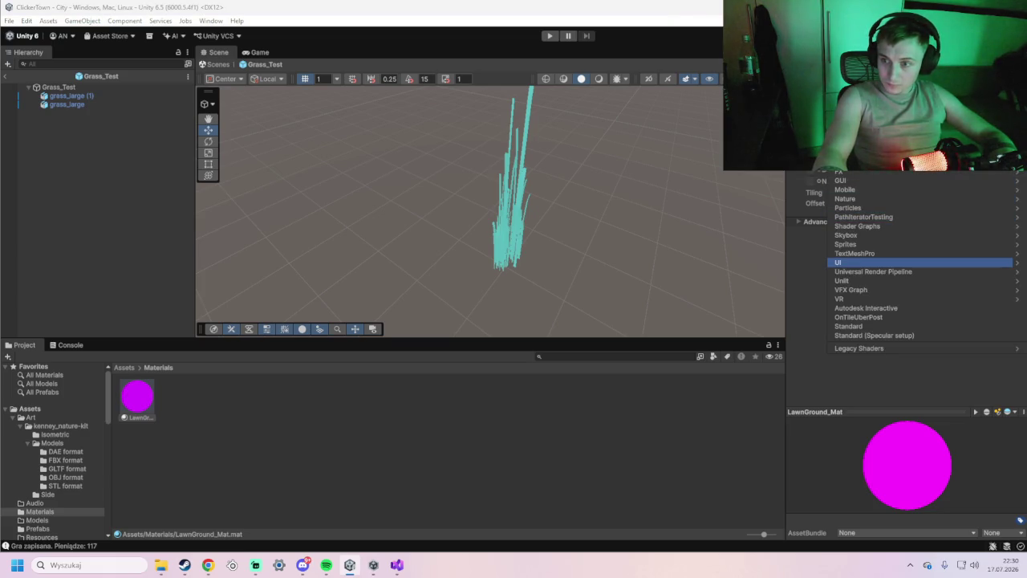
Search the shader list for 'universal' and apply the URP Lit shader to LawnGround_Mat.
key("Escape")
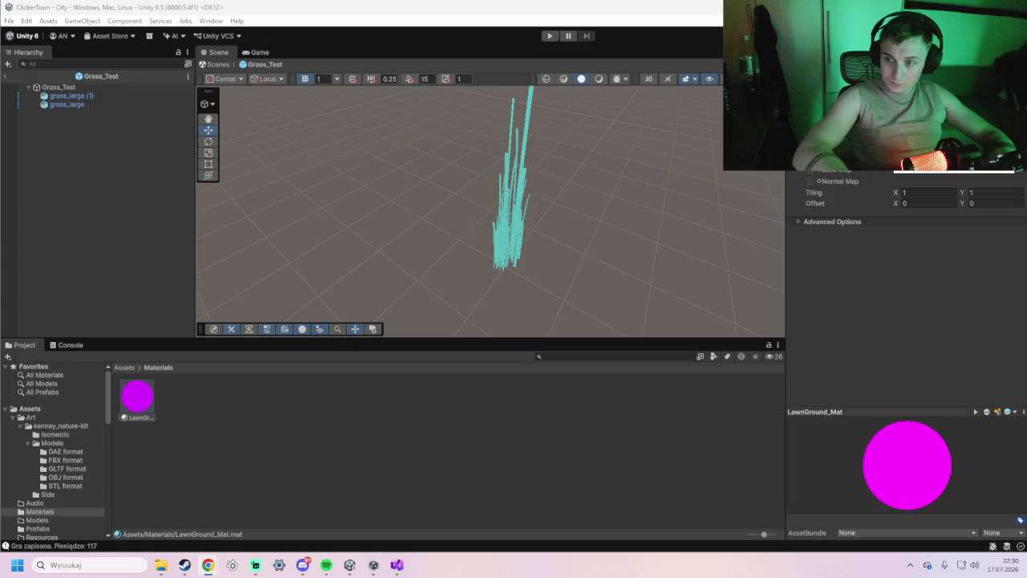
left_click(923, 105)
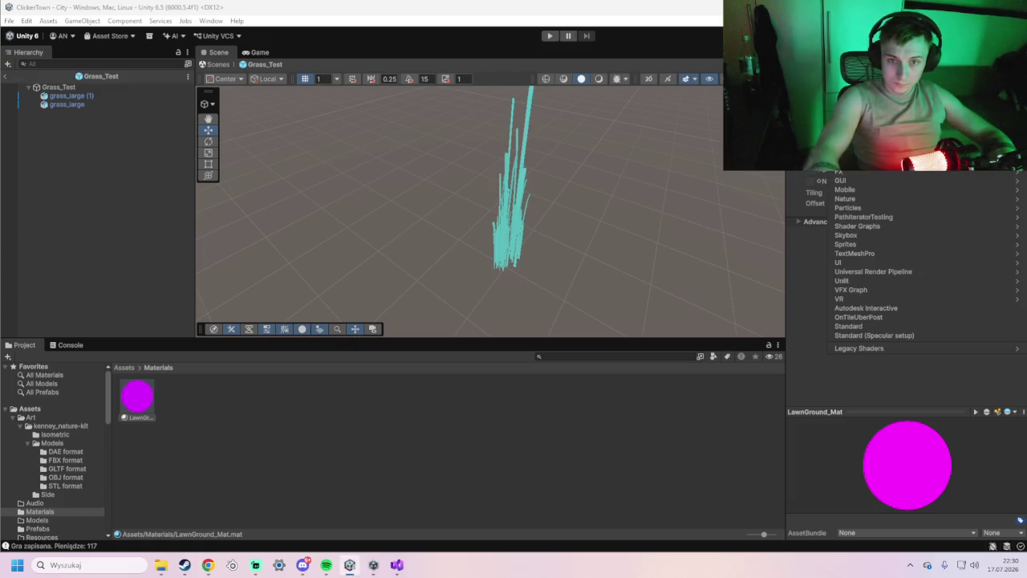
key("Escape")
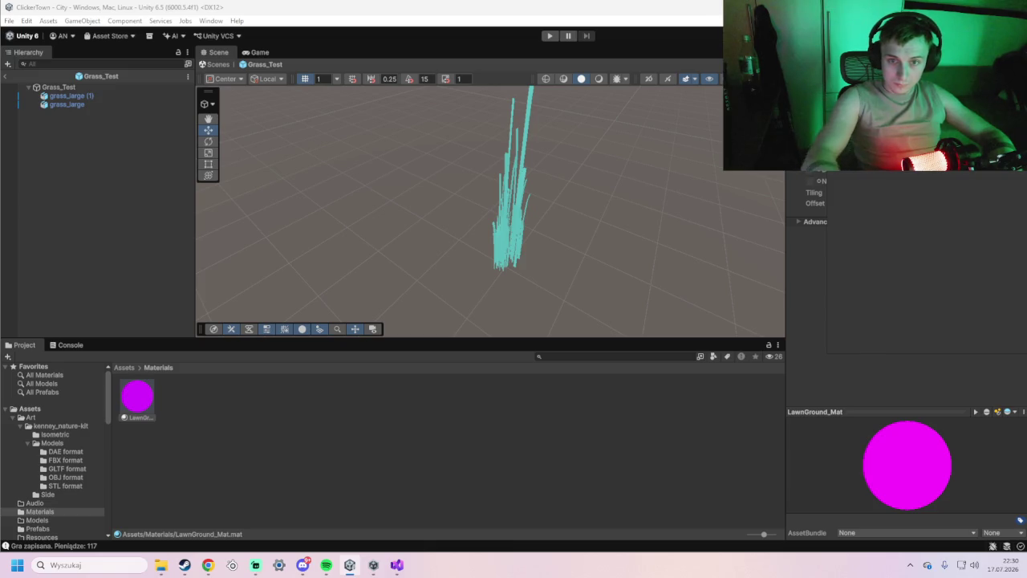
type("universal")
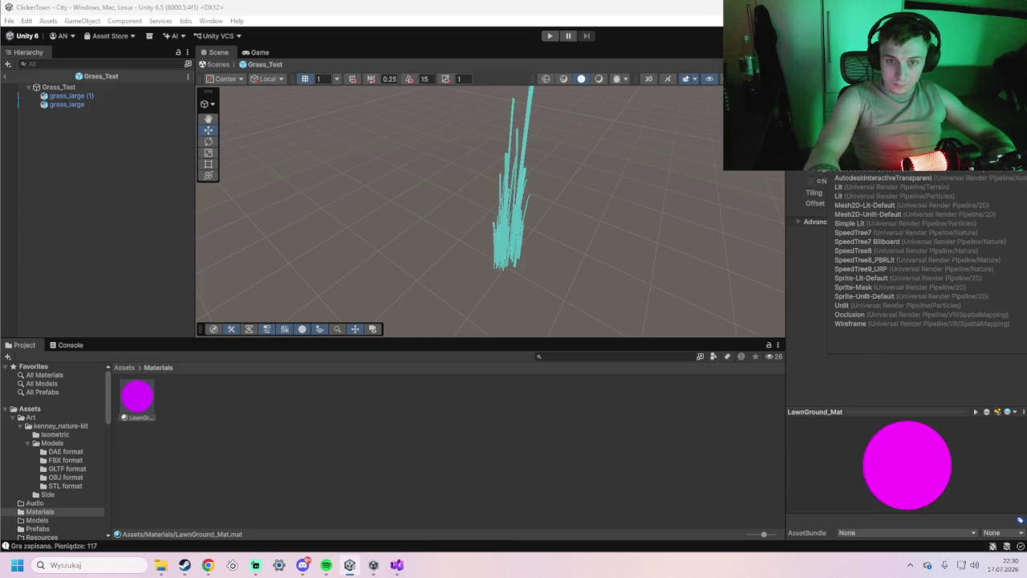
key("Return")
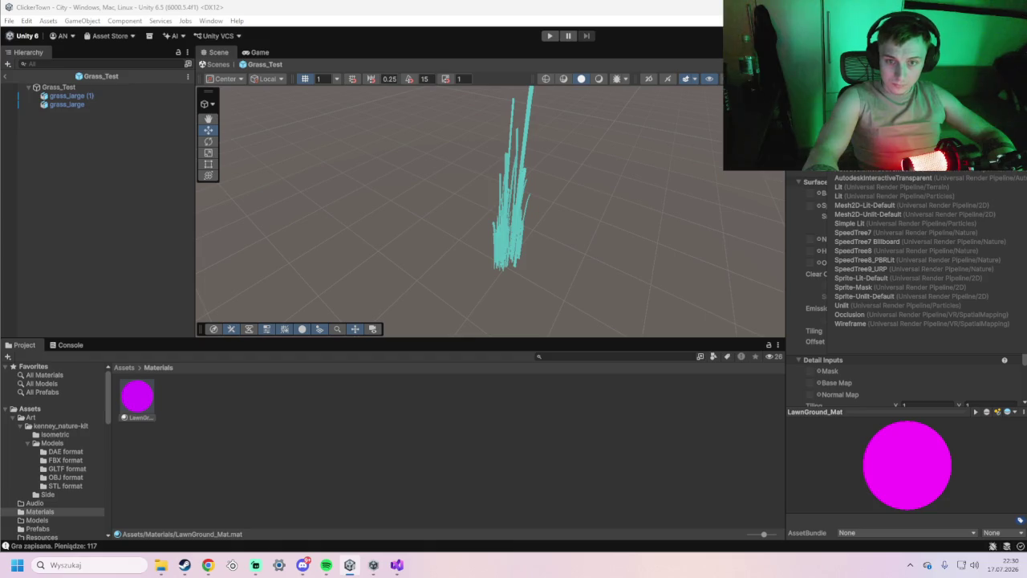
key("Escape")
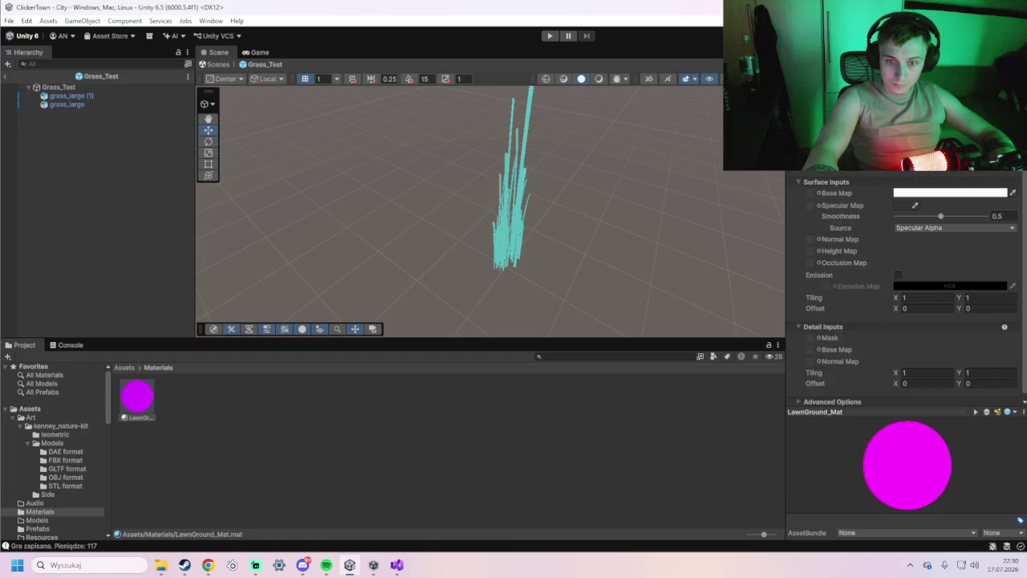
Switch the material to the URP Simple Lit shader and screenshot the shader list.
left_click(923, 93)
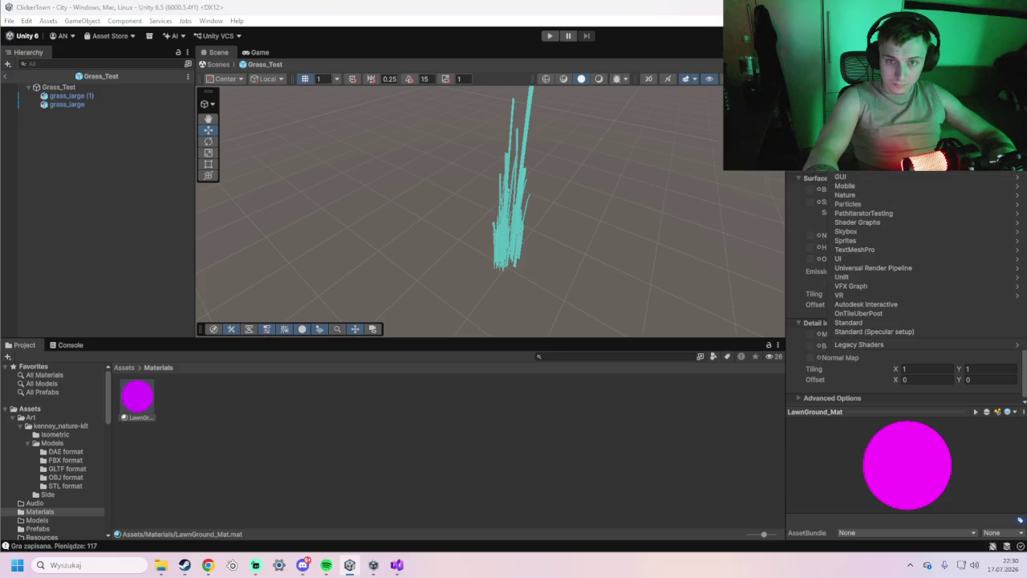
left_click(873, 267)
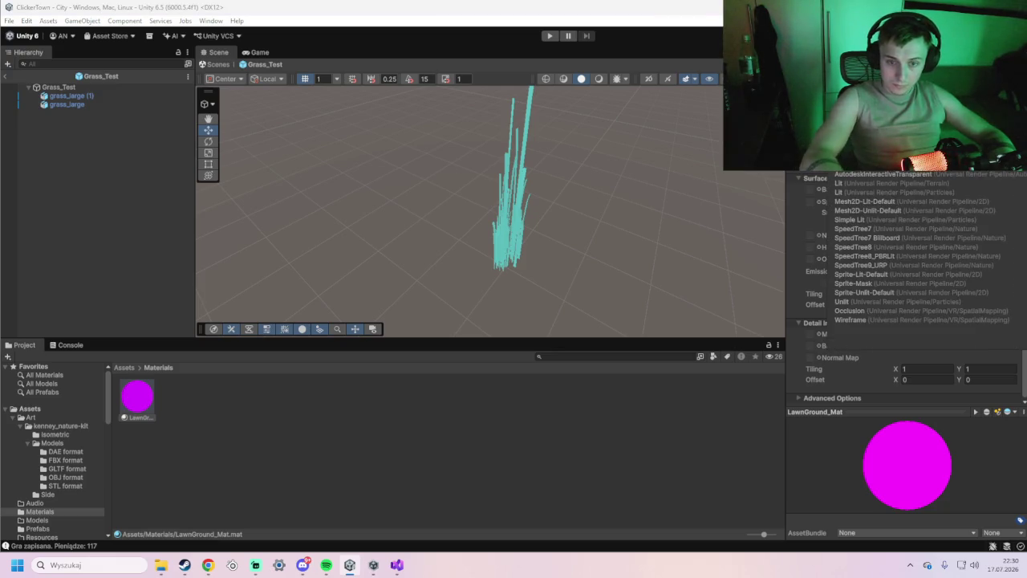
left_click(918, 219)
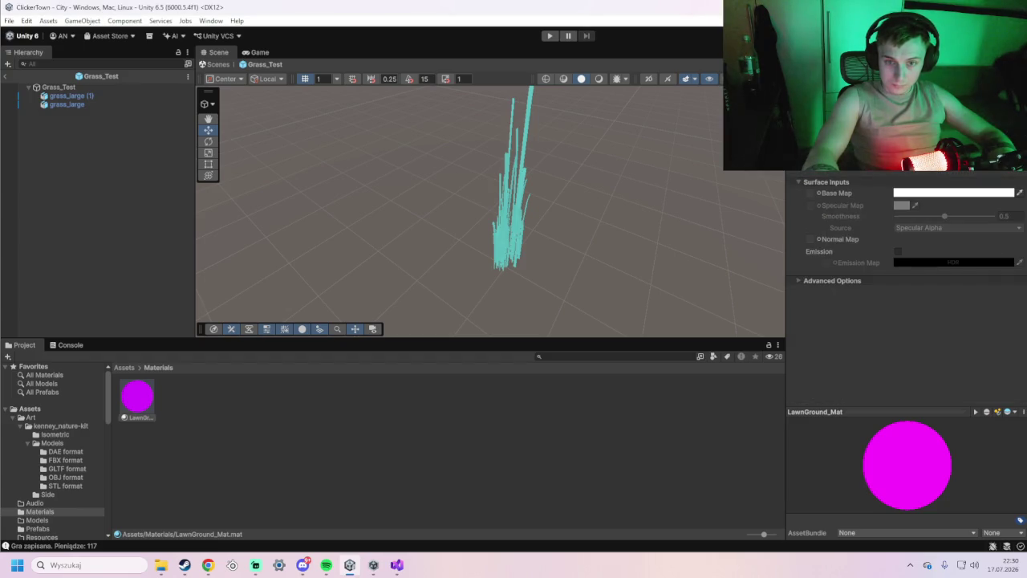
left_click(923, 144)
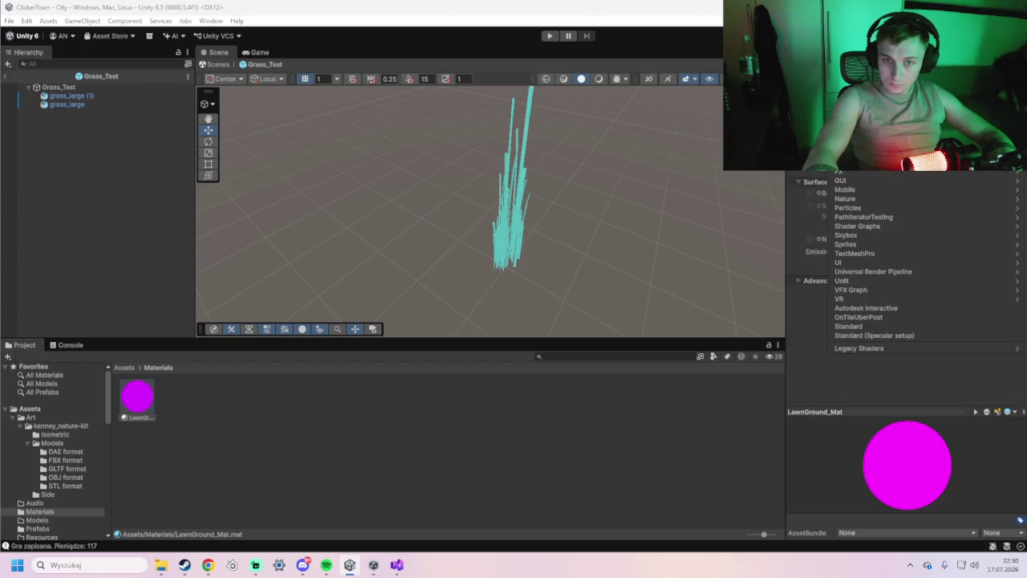
key("Escape")
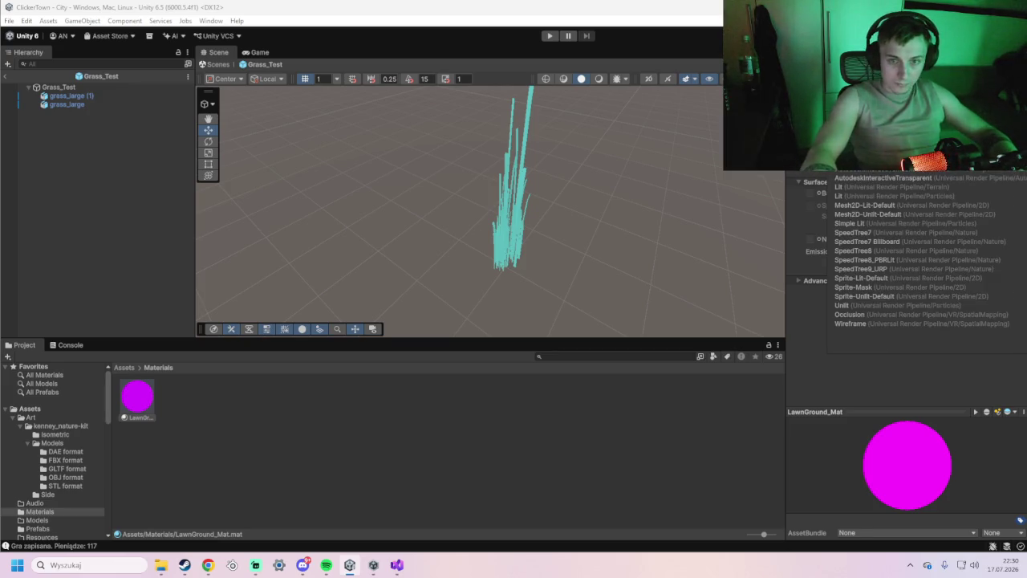
key("super+shift+s")
mouse_move(819, 171)
left_mouse_down()
mouse_move(1023, 325)
mouse_move(1019, 345)
left_mouse_up()
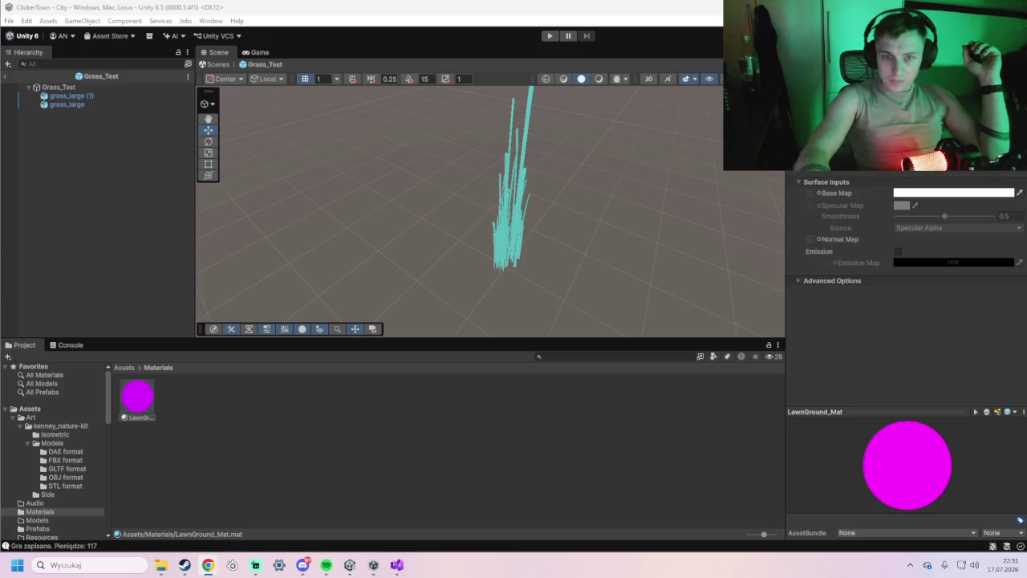
left_click(922, 80)
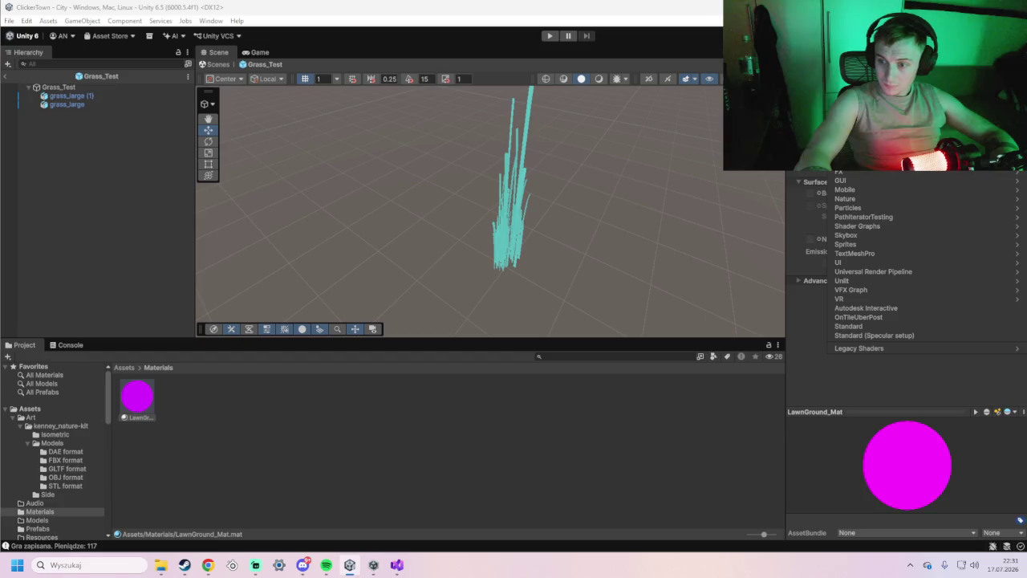
Keep the chosen URP shader, leave AssetBundle unassigned, and snip the material's Inspector settings.
key("Escape")
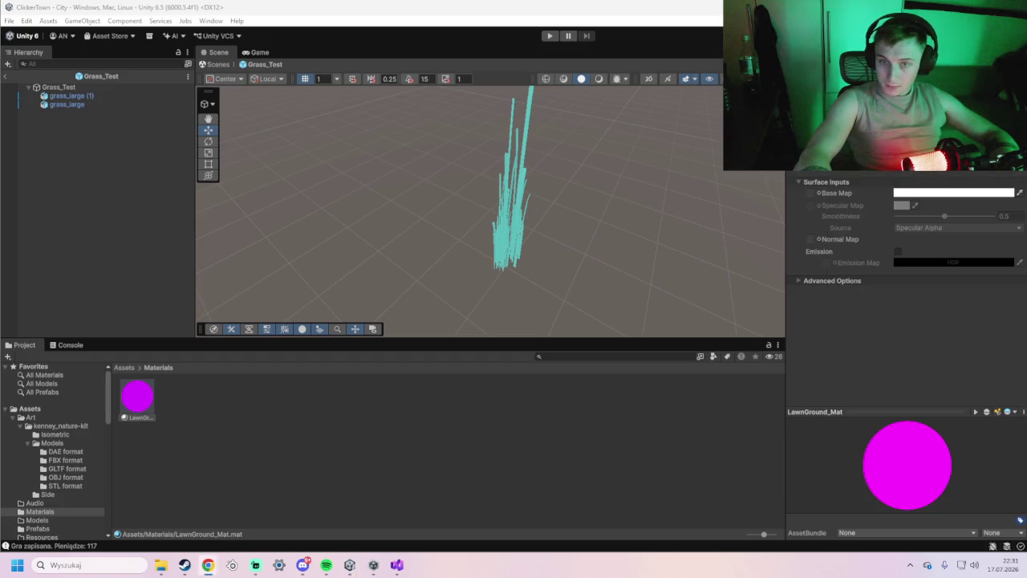
left_click(923, 80)
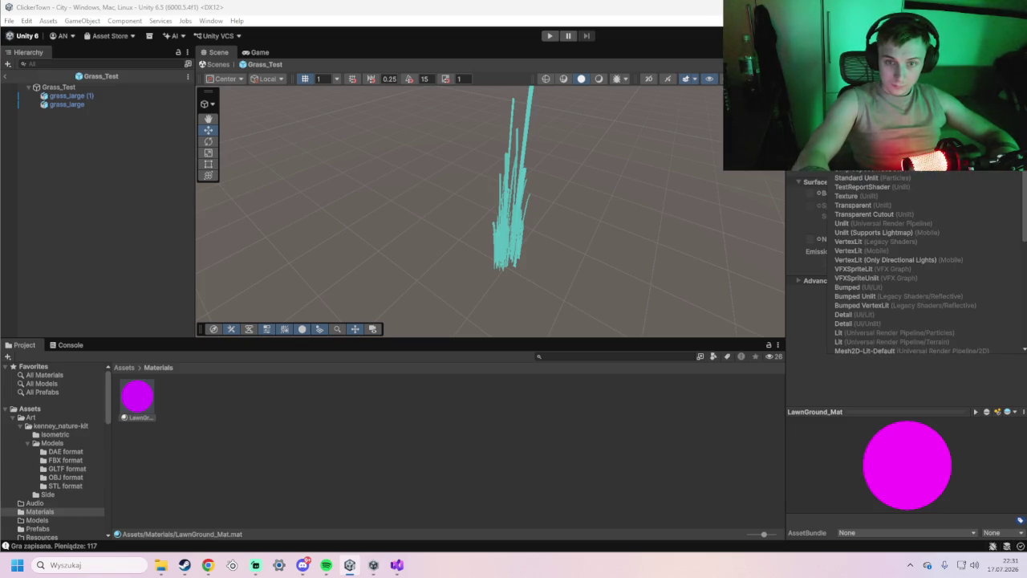
key("Escape")
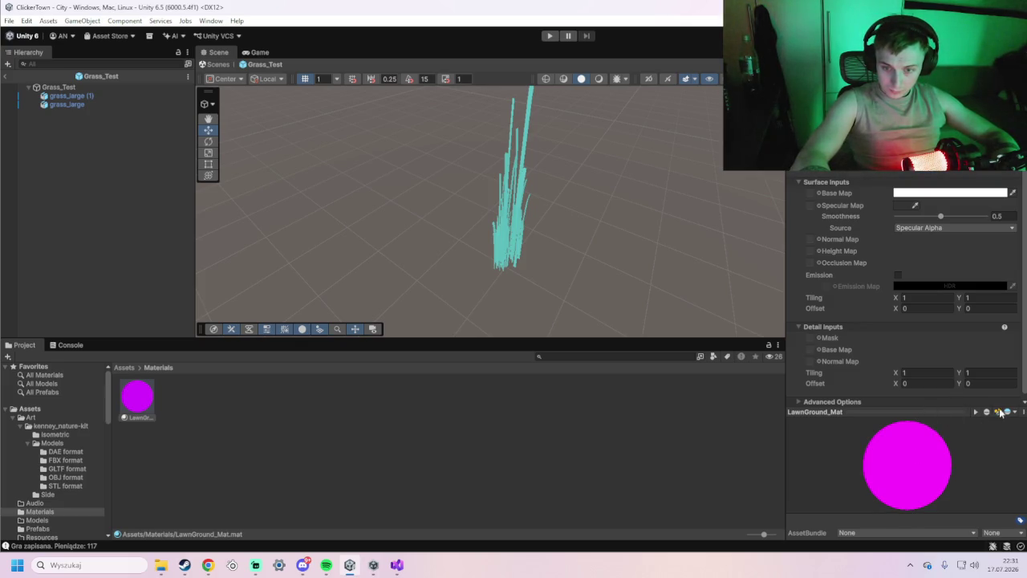
left_click(891, 533)
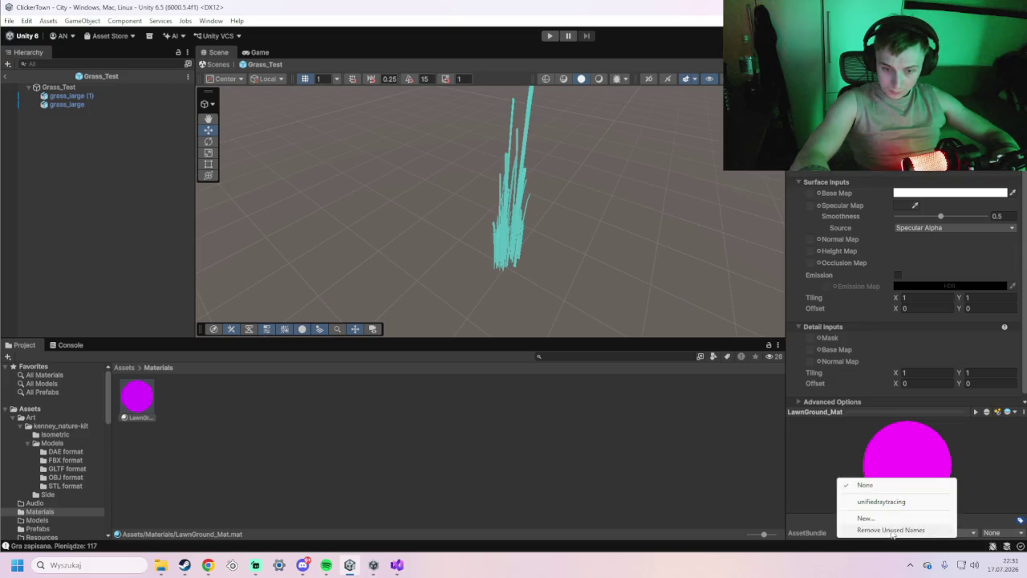
left_click(873, 454)
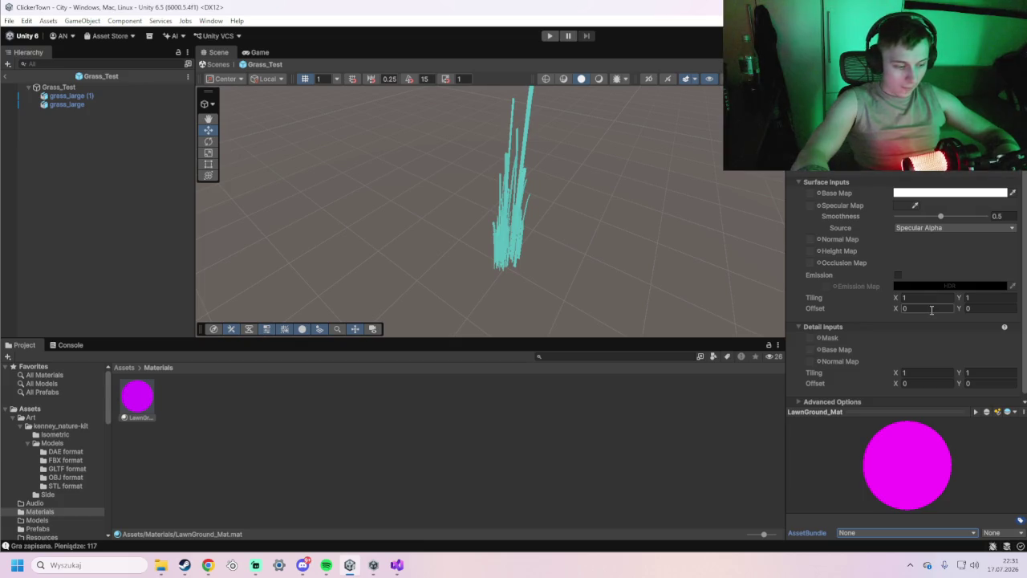
key("super+shift+s")
mouse_move(777, 171)
left_mouse_down()
mouse_move(1021, 497)
mouse_move(1025, 547)
left_mouse_up()
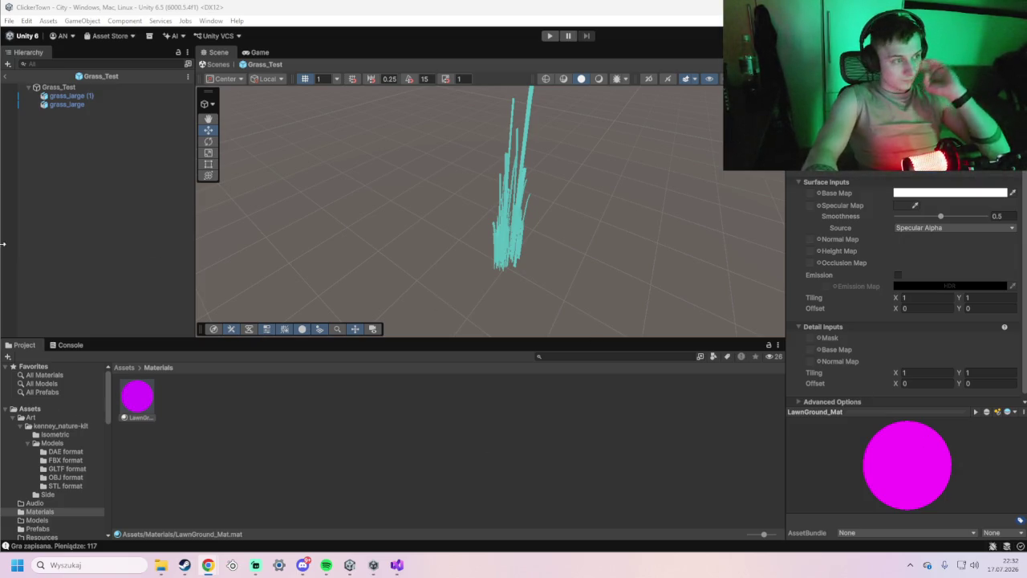
Browse to Assets/Scenes and open the City scene, then the LawnSimulator scene.
left_click(34, 411)
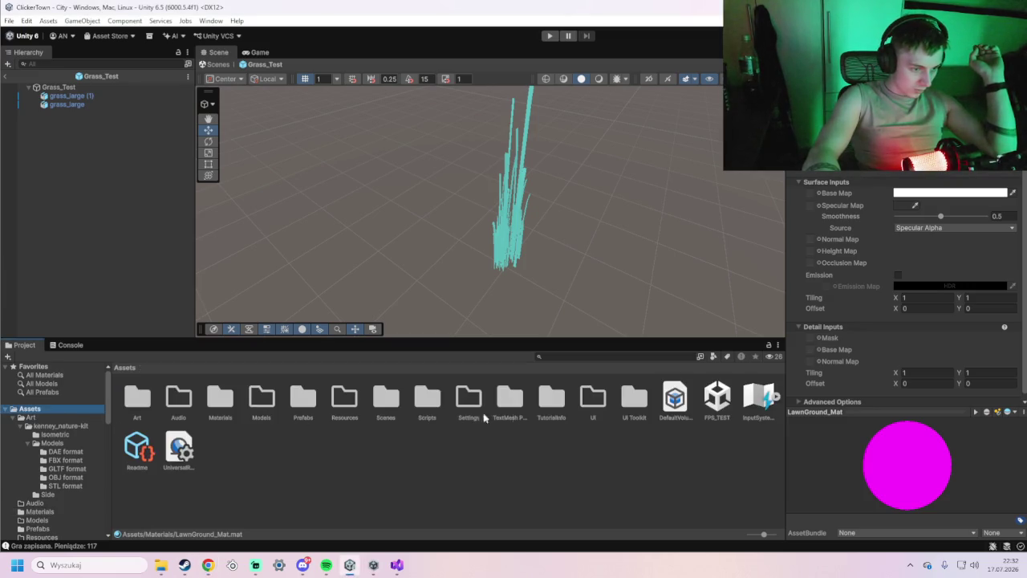
double_click(385, 405)
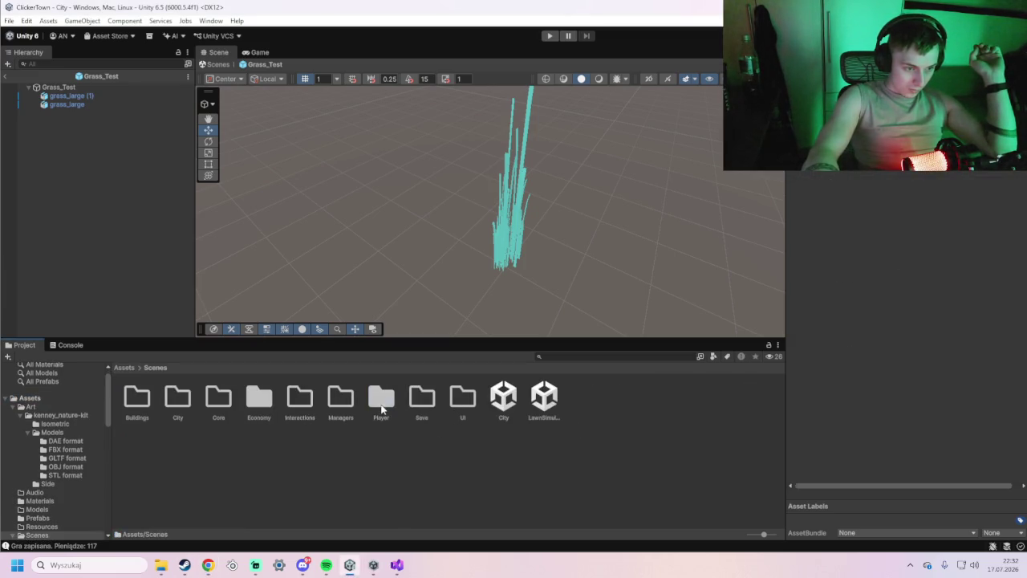
double_click(504, 401)
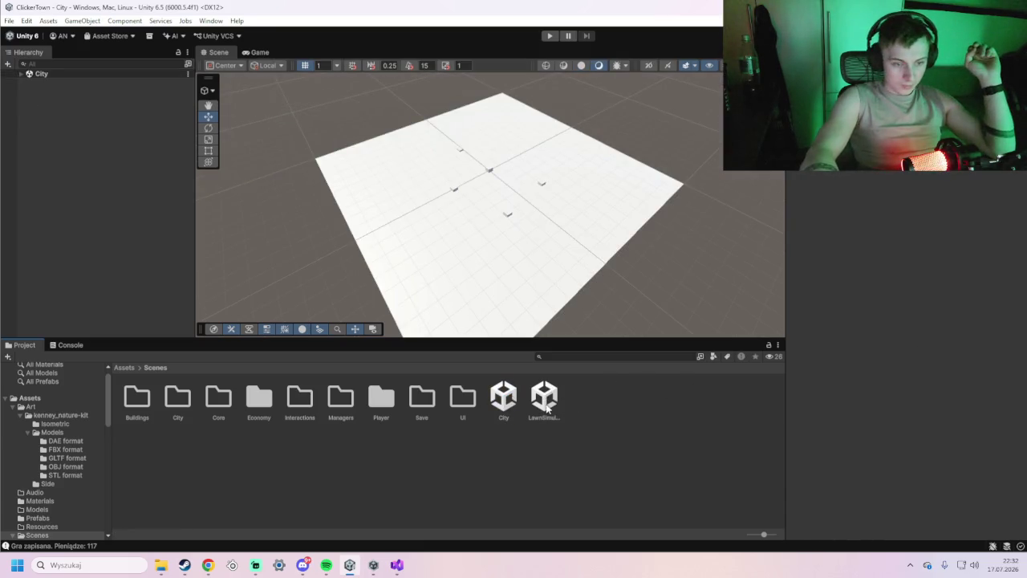
double_click(544, 397)
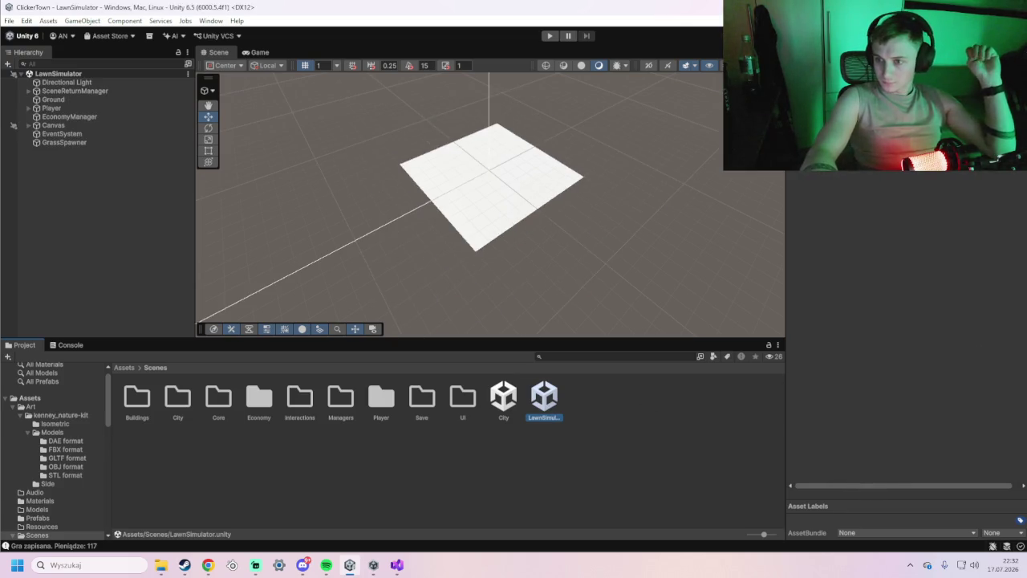
key("alt+Tab")
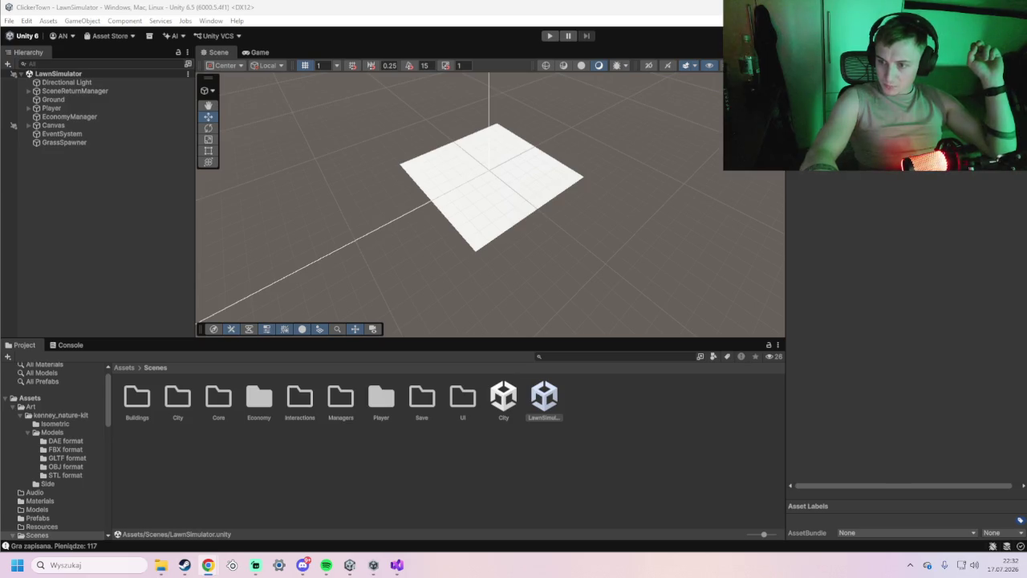
Select LawnGround_Mat in Assets/Materials and open its Lit.shader source in Visual Studio.
left_click(41, 399)
double_click(220, 401)
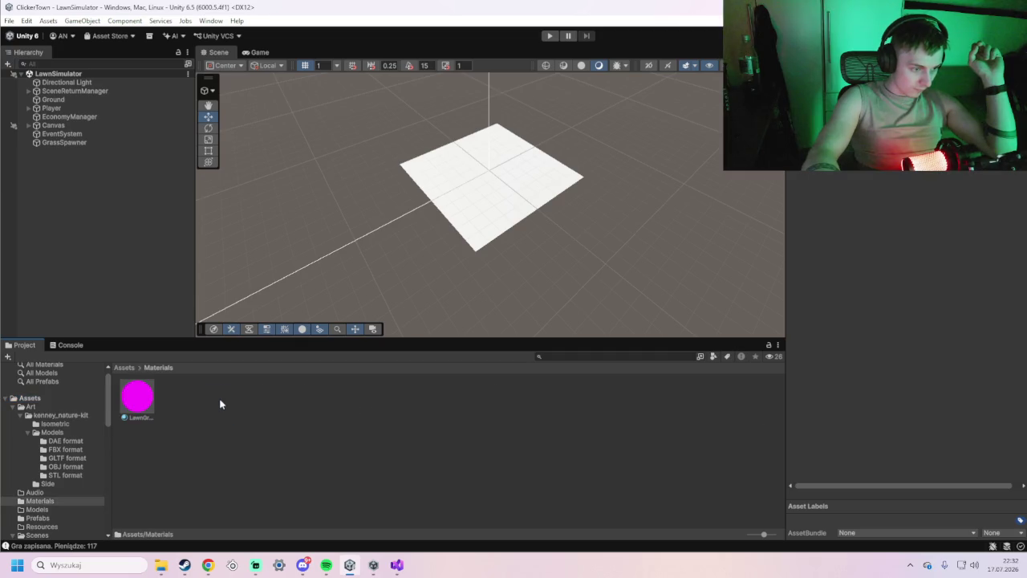
left_click(149, 403)
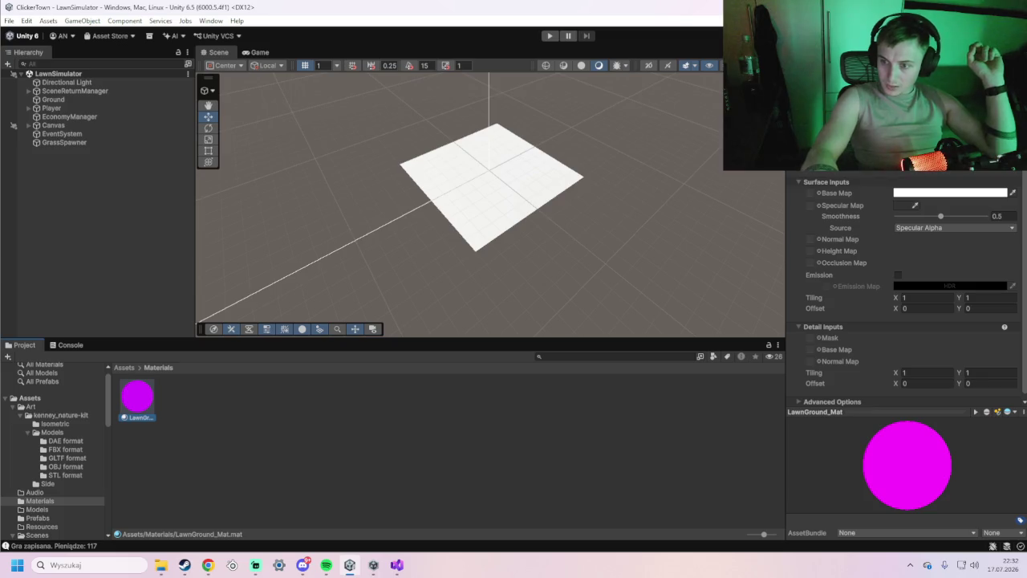
key("Return")
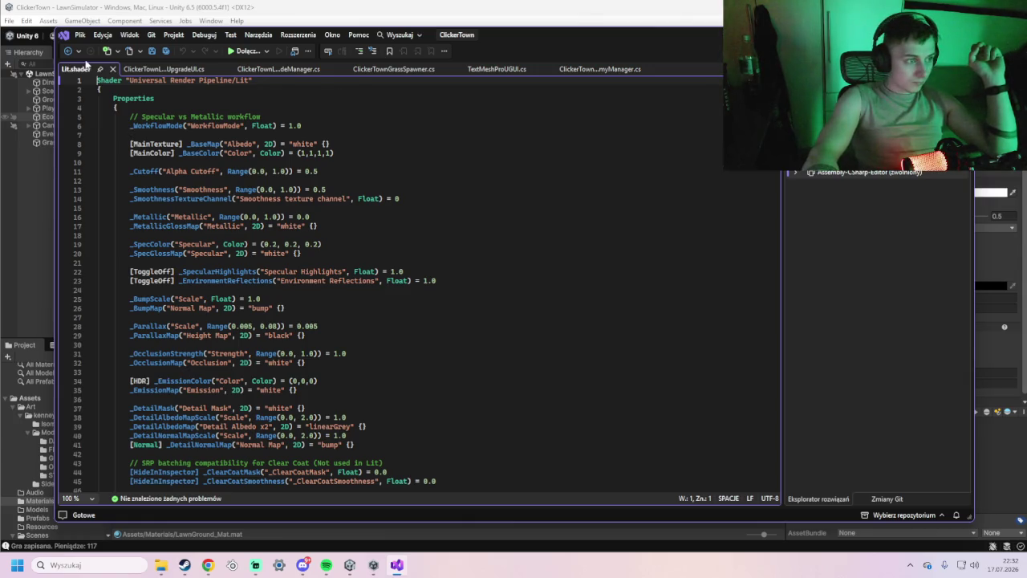
Close Lit.shader, return to Unity, and open the material preview pane's options.
left_click(112, 69)
key("super+Down")
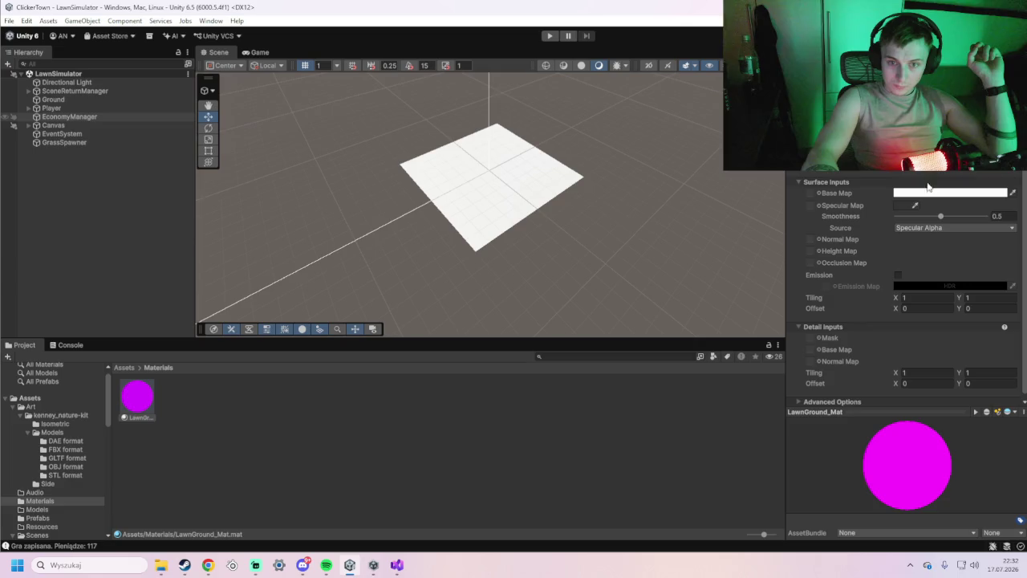
left_click(1023, 412)
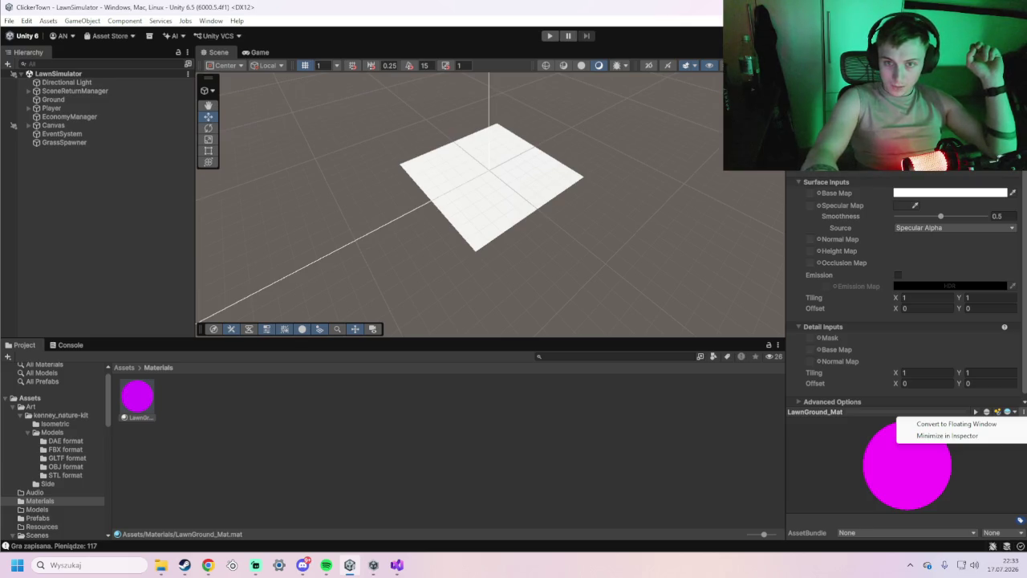
Scroll through and select the Lit.shader code, then close it and return to Unity.
left_click(396, 565)
scroll(339, 326, "down", 4)
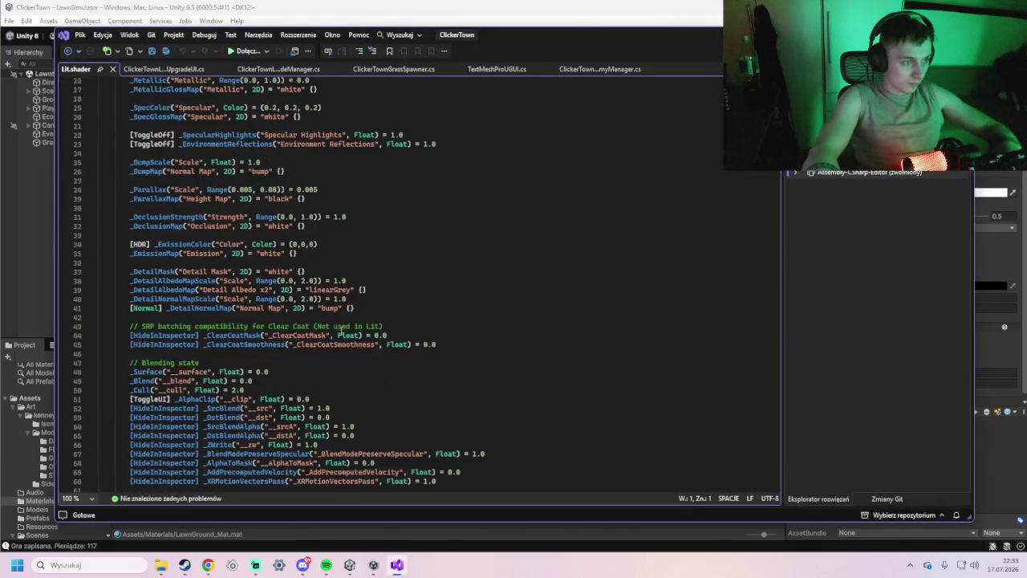
scroll(338, 326, "down", 20)
scroll(355, 383, "up", 12)
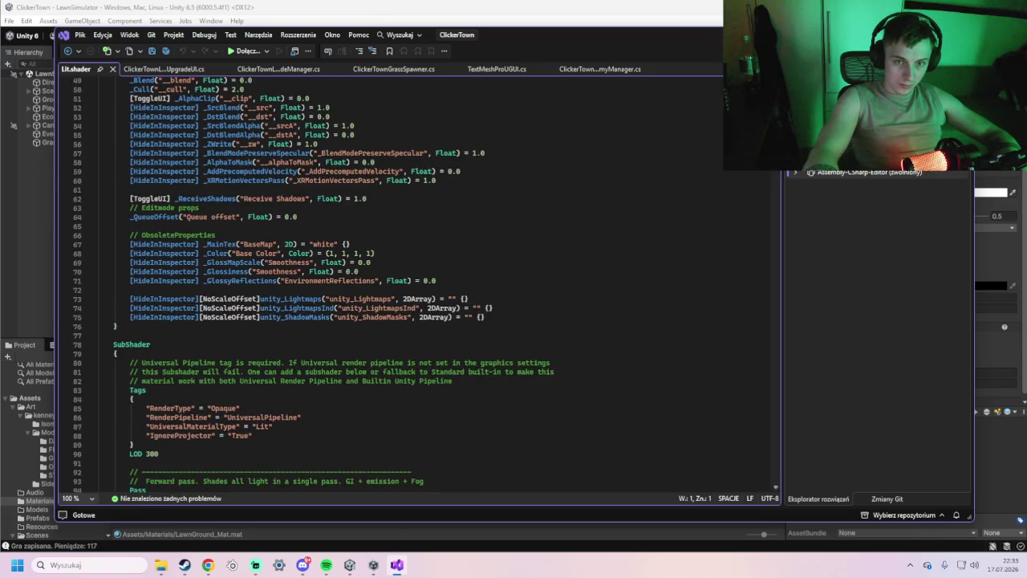
scroll(355, 383, "up", 16)
mouse_move(98, 80)
left_mouse_down()
mouse_move(308, 499)
mouse_move(302, 481)
mouse_move(306, 518)
left_mouse_up()
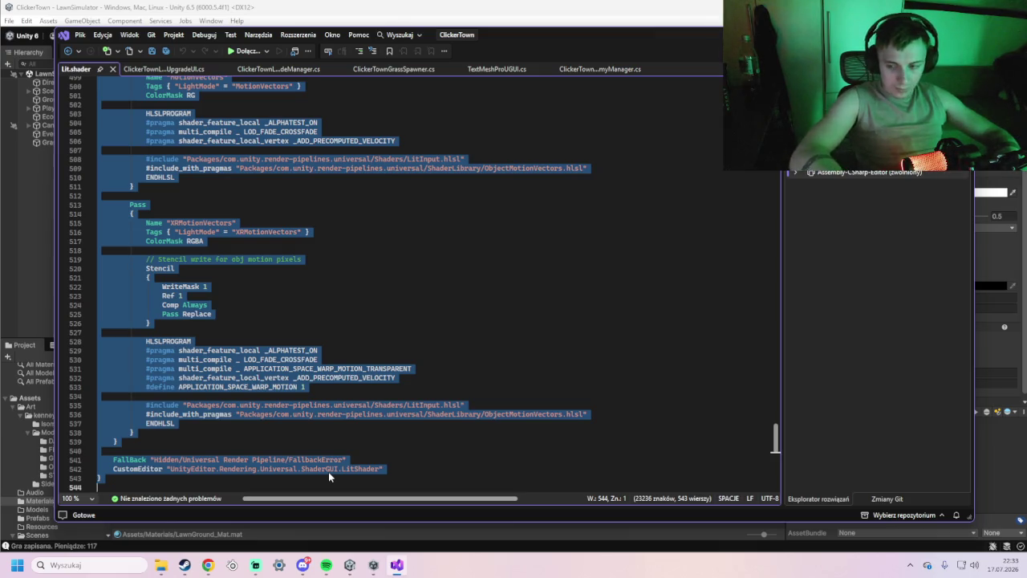
left_click(208, 565)
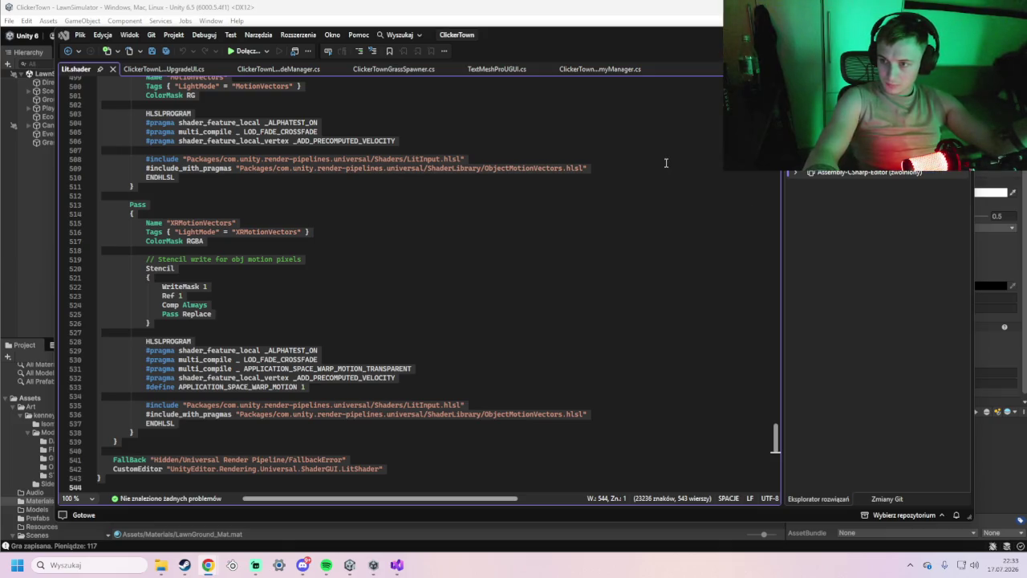
left_click(112, 69)
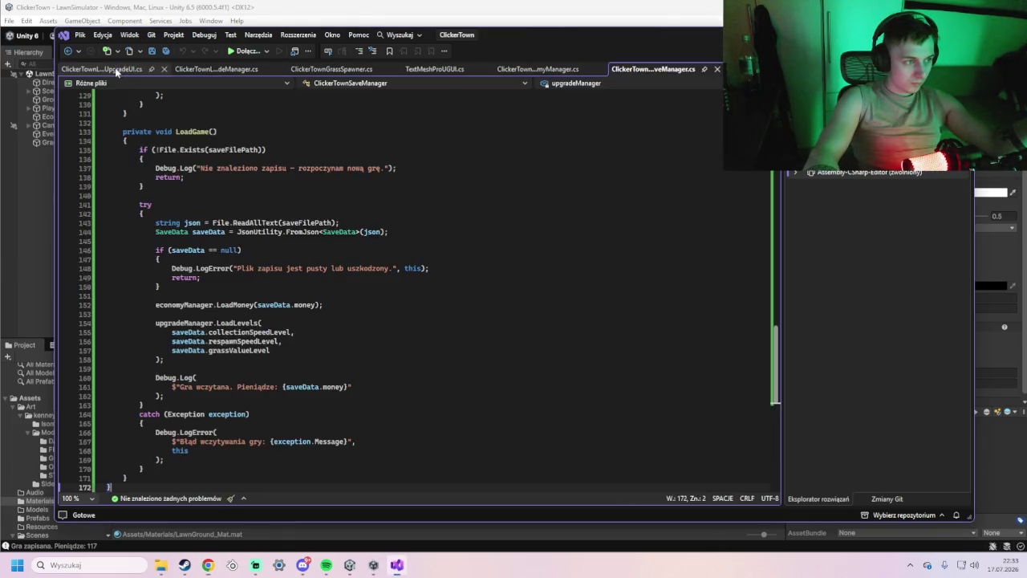
key("alt+Tab")
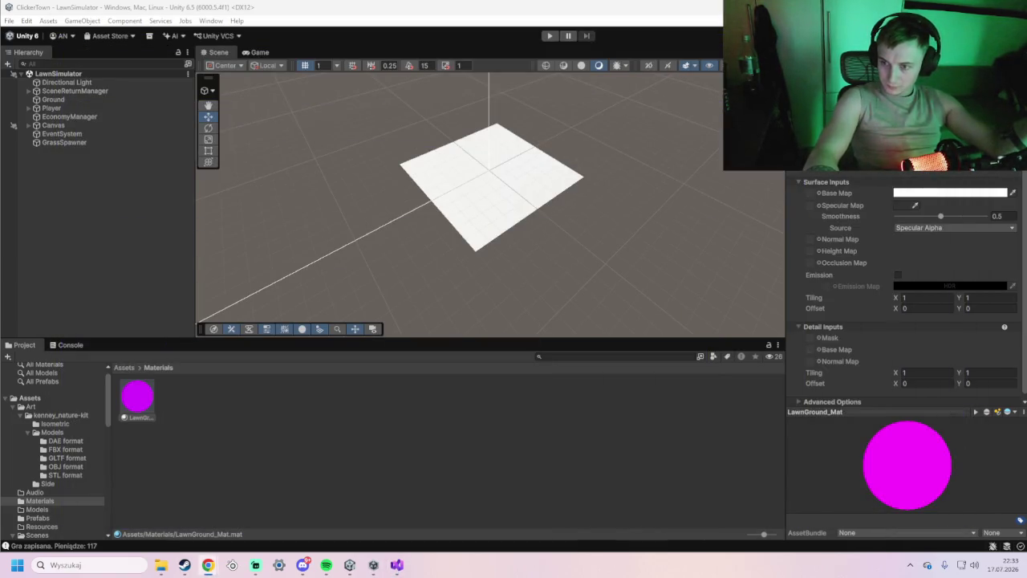
Open Project Settings from Edit, move it up and widen it, and select the Graphics page.
left_click(27, 22)
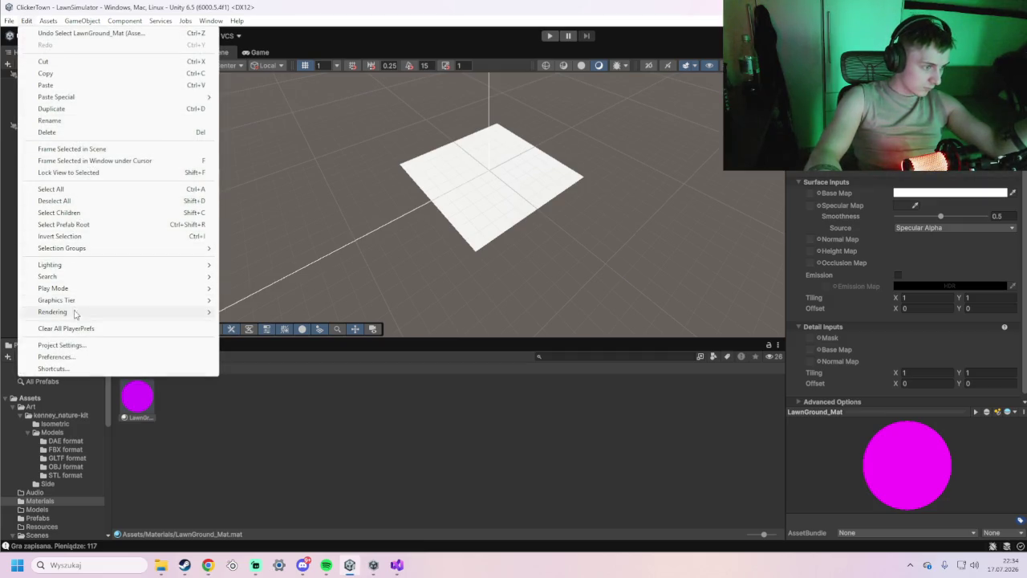
left_click(78, 349)
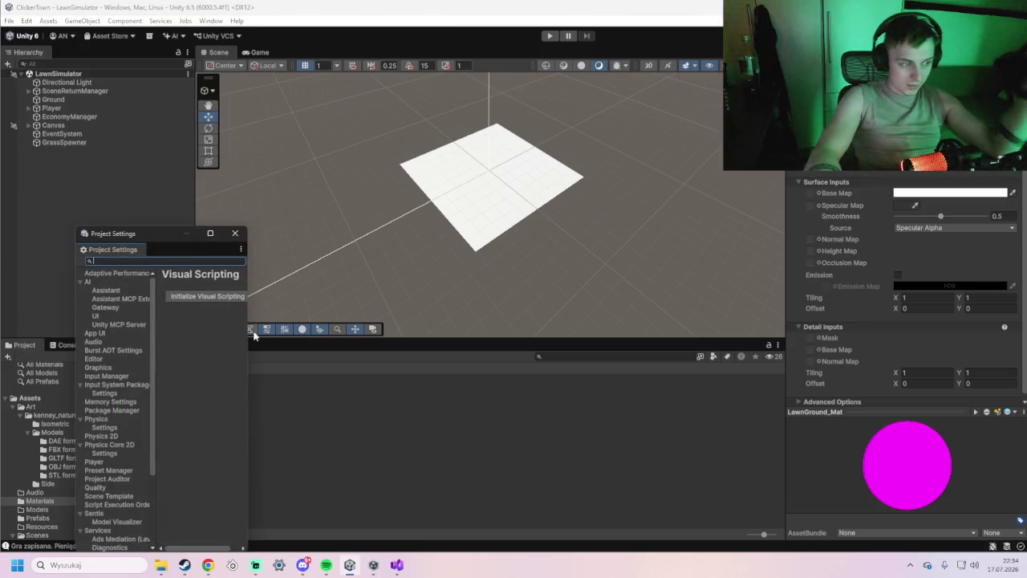
left_click_drag(155, 232, 162, 48)
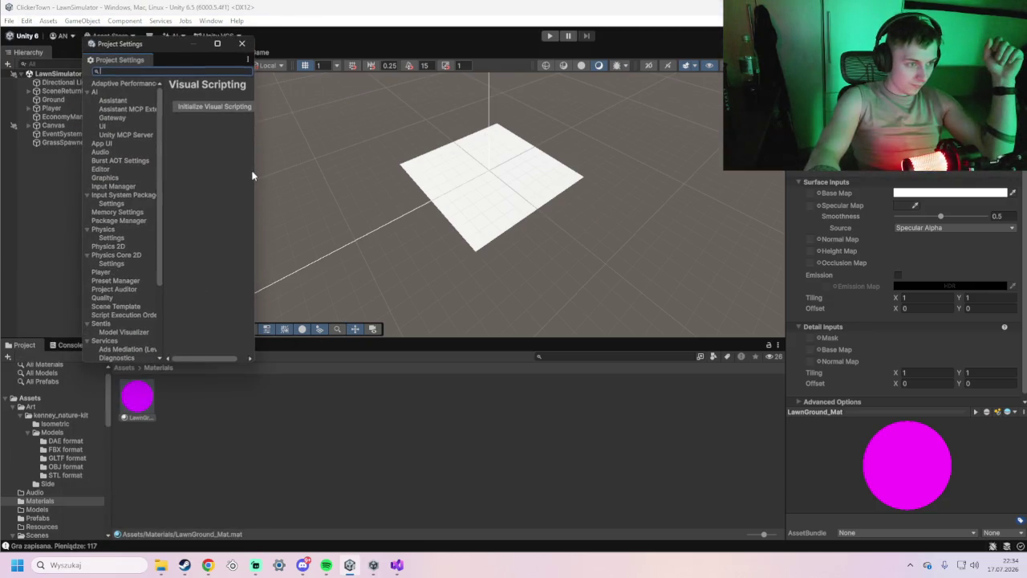
left_click_drag(256, 175, 648, 207)
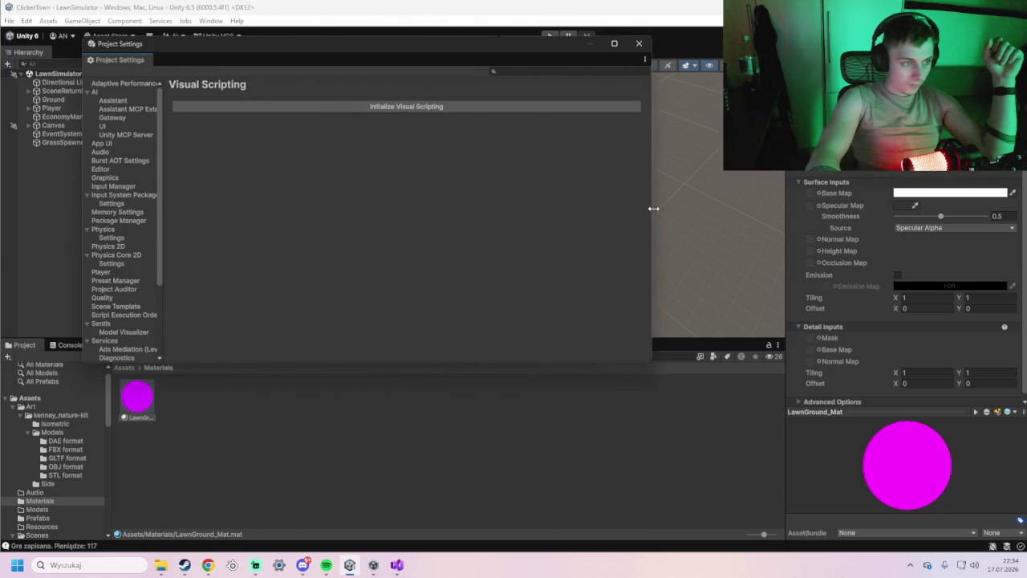
left_click(106, 178)
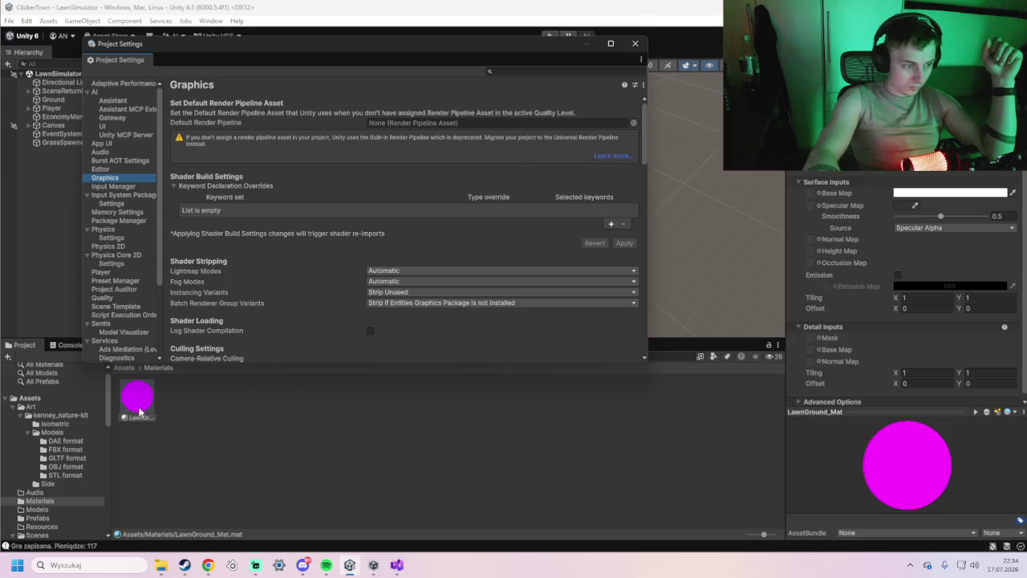
Try assigning LawnGround_Mat to Default Render Pipeline and check the asset picker.
left_click_drag(131, 412, 395, 123)
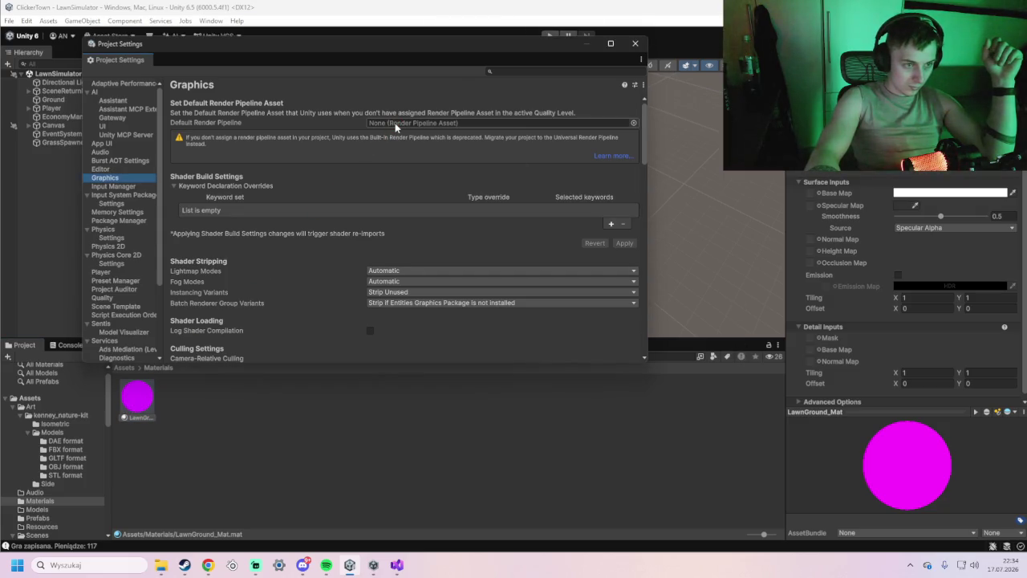
left_click(633, 123)
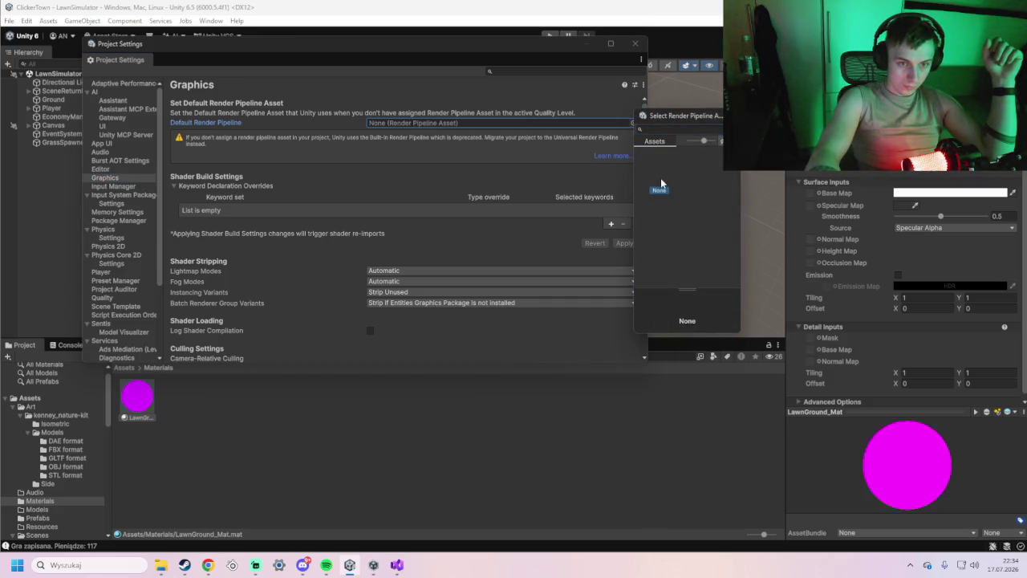
key("Escape")
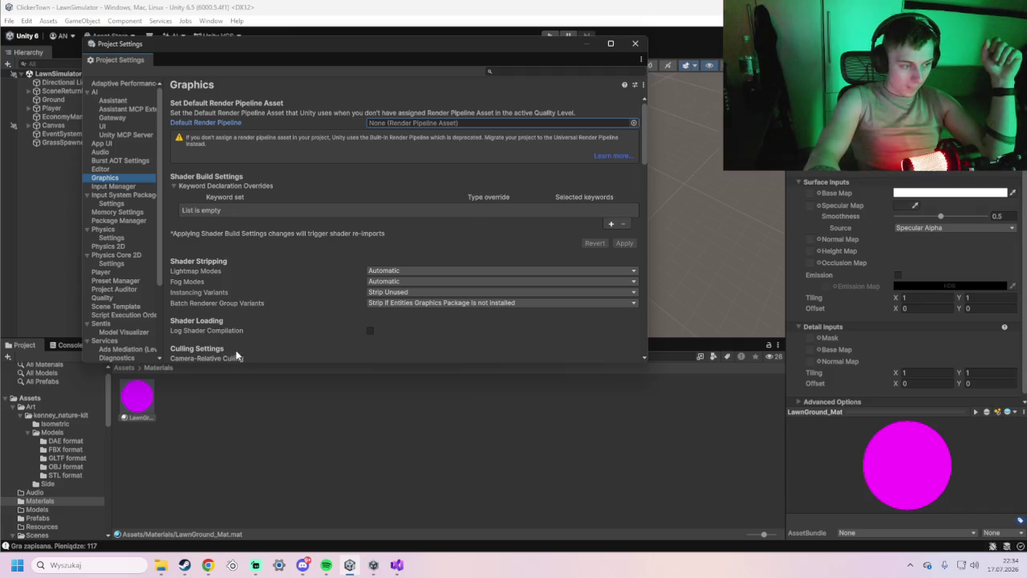
Browse Assets/Models and Assets/Materials, then search the pipeline picker for 'p', finding only None.
left_click(37, 402)
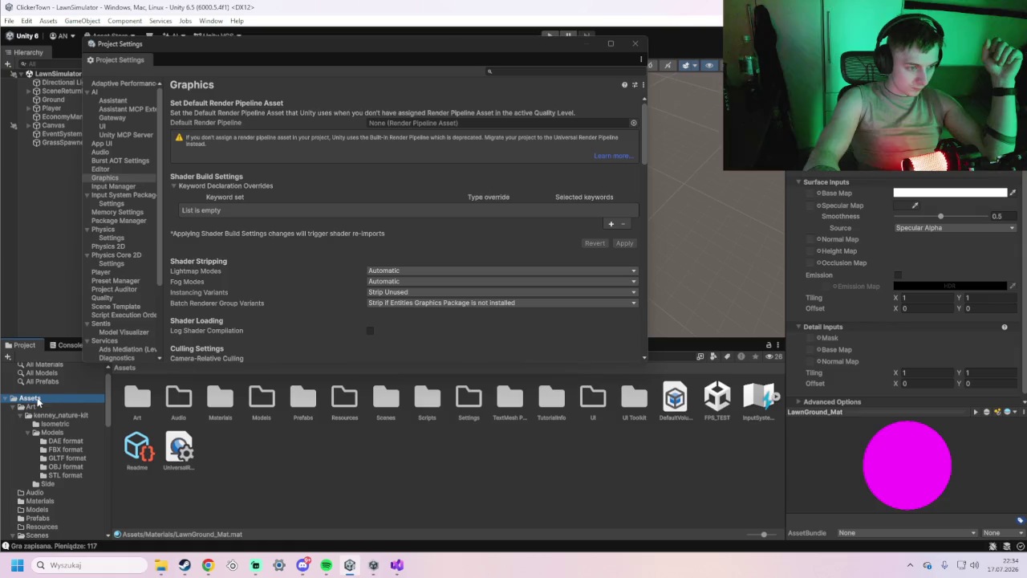
double_click(255, 403)
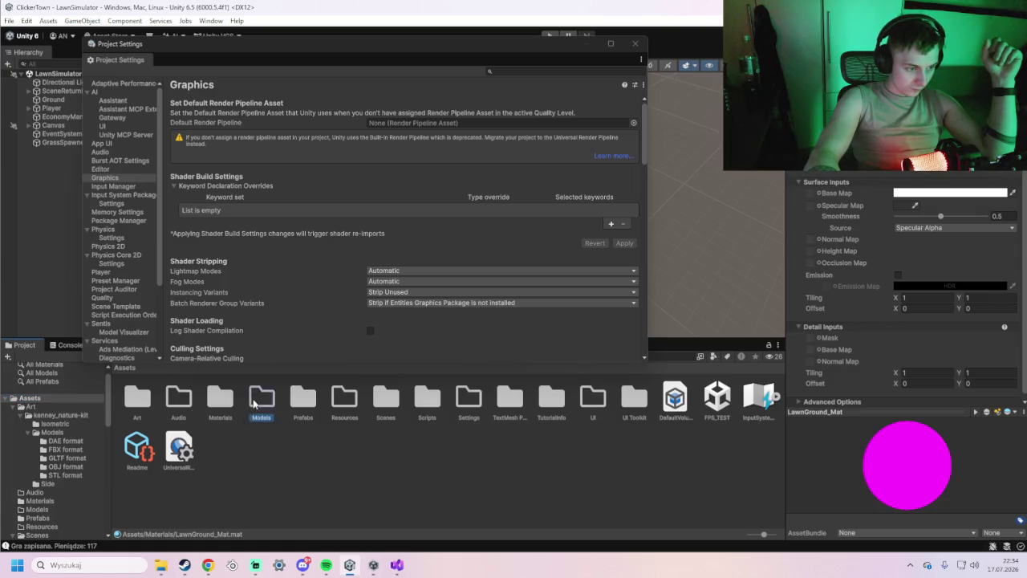
left_click(29, 399)
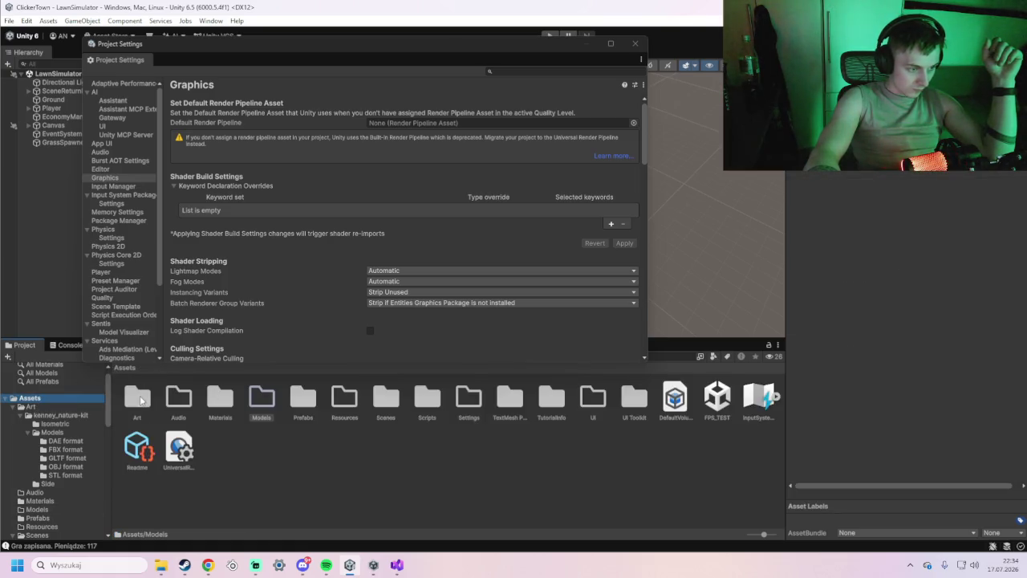
double_click(220, 399)
left_click(30, 398)
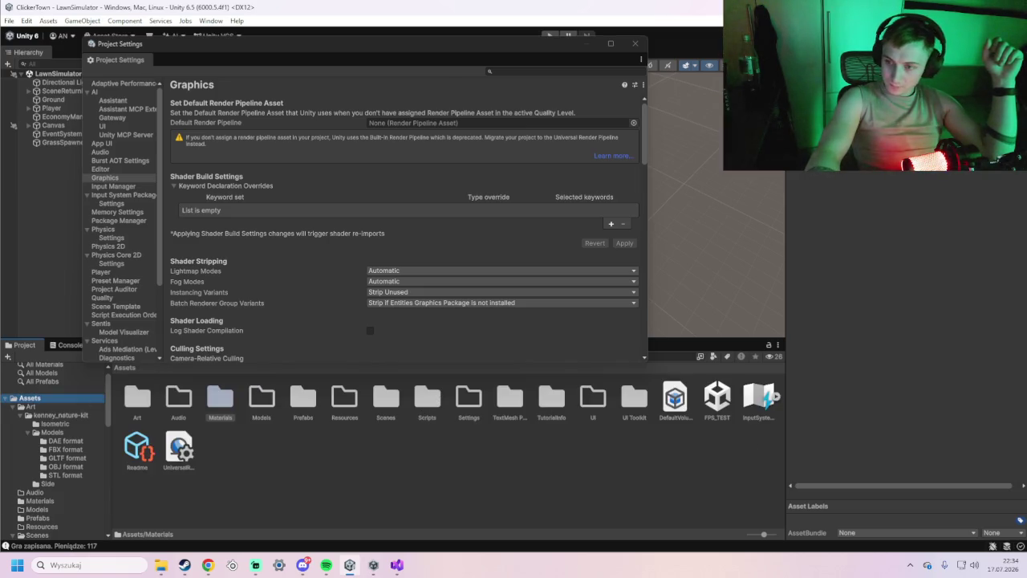
left_click(633, 123)
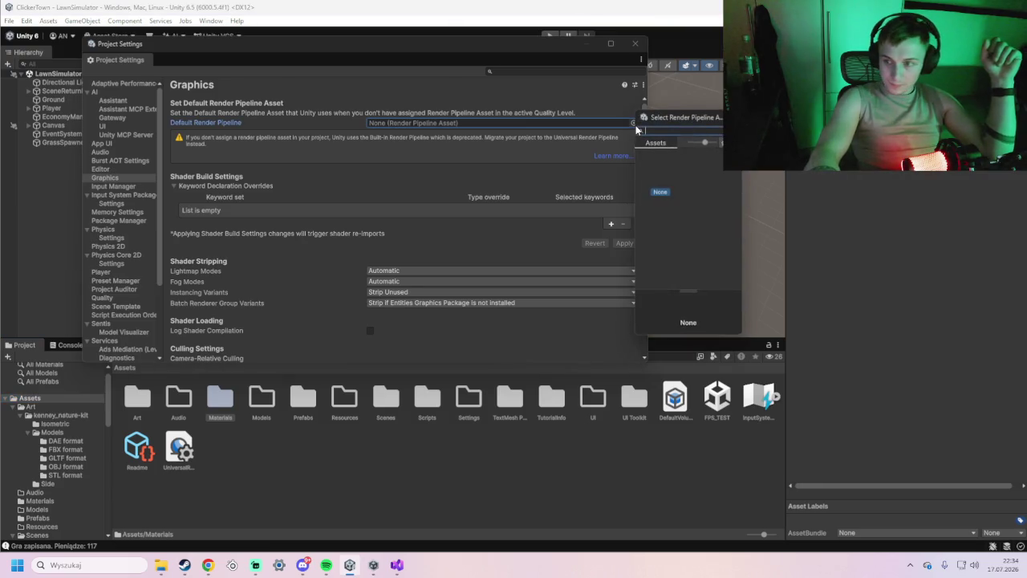
type("p")
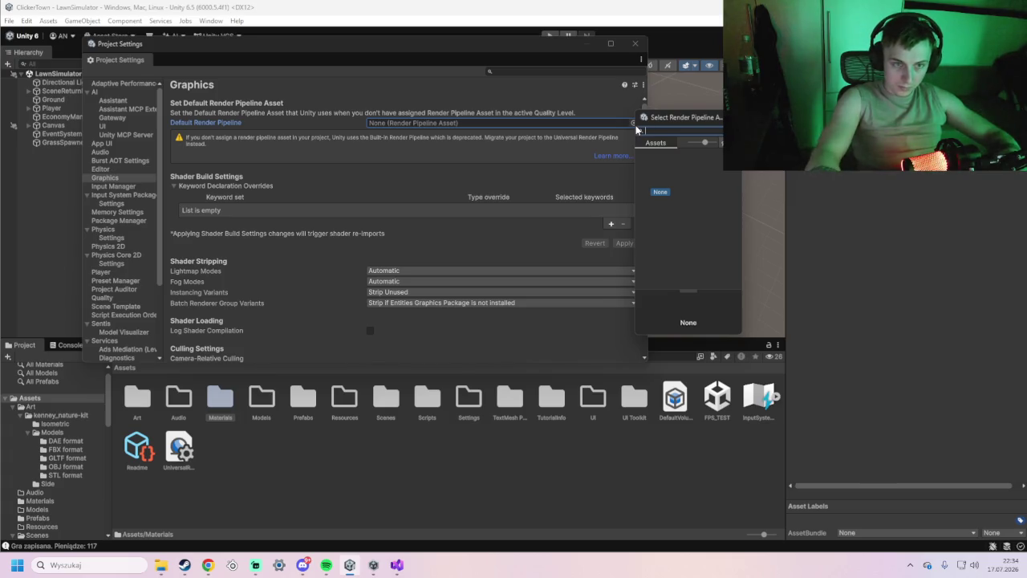
key("super+shift+s")
Snip a screenshot of the Project Settings Graphics page with no pipeline asset assigned.
mouse_move(86, 38)
left_mouse_down()
mouse_move(633, 371)
mouse_move(777, 372)
left_mouse_up()
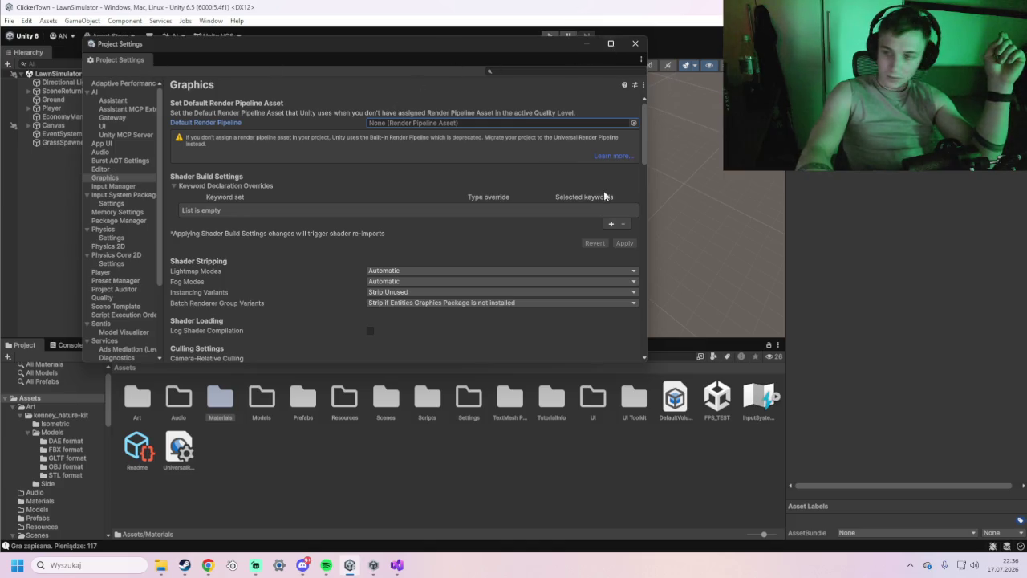
left_click(635, 43)
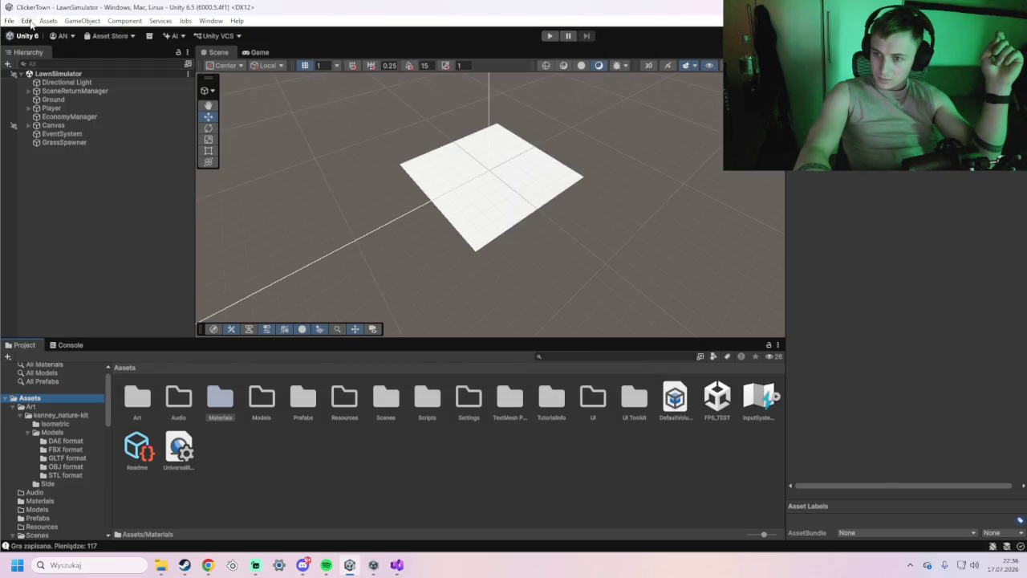
left_click(27, 21)
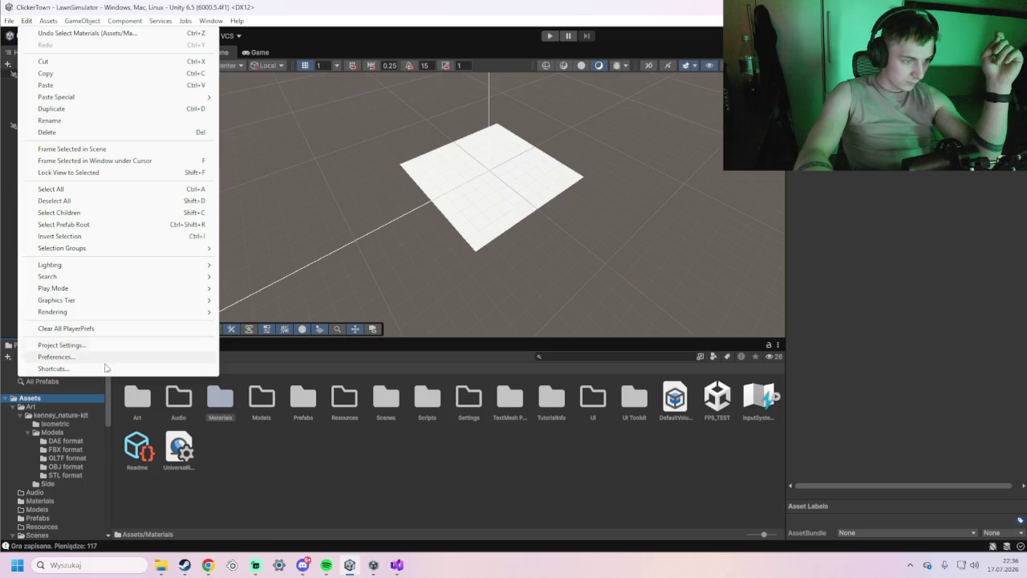
left_click(275, 453)
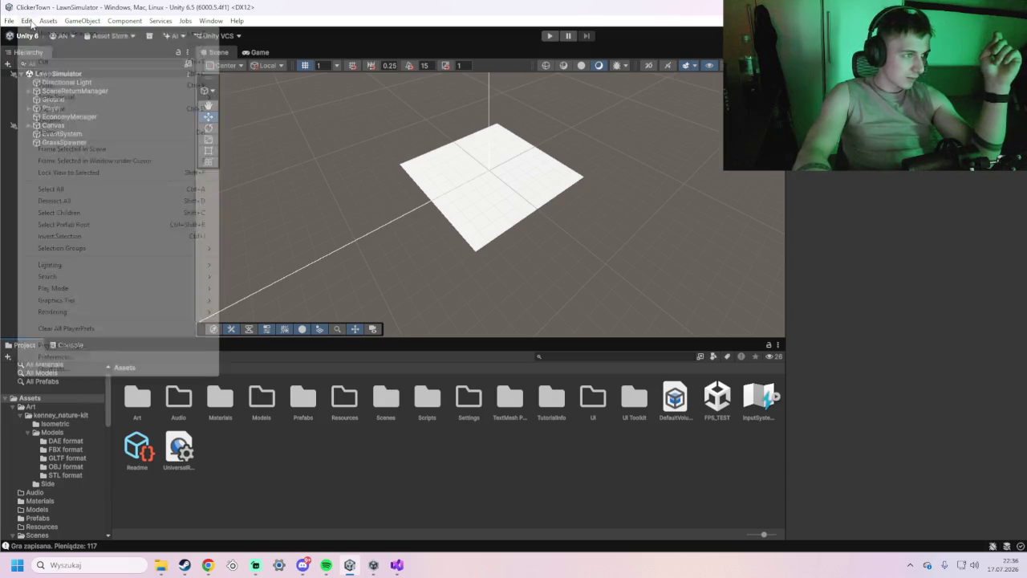
left_click(26, 20)
left_click(61, 345)
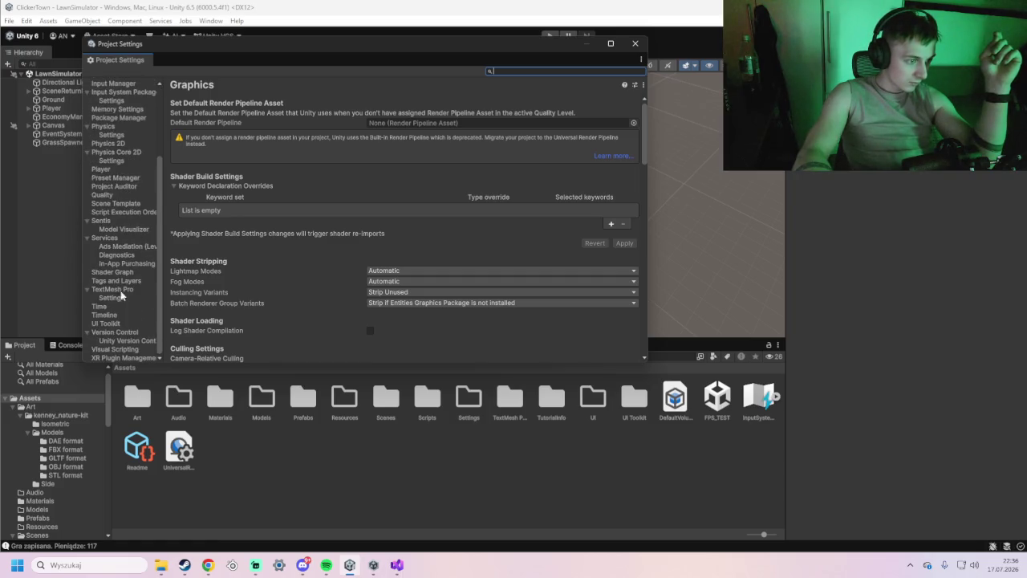
scroll(122, 307, "down", 1)
scroll(121, 306, "up", 1)
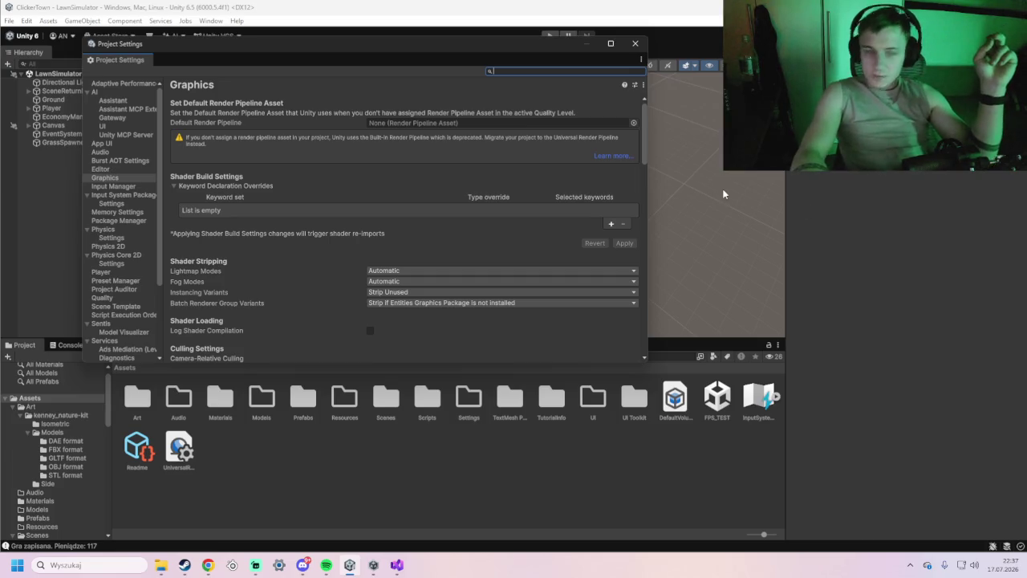
left_click(634, 44)
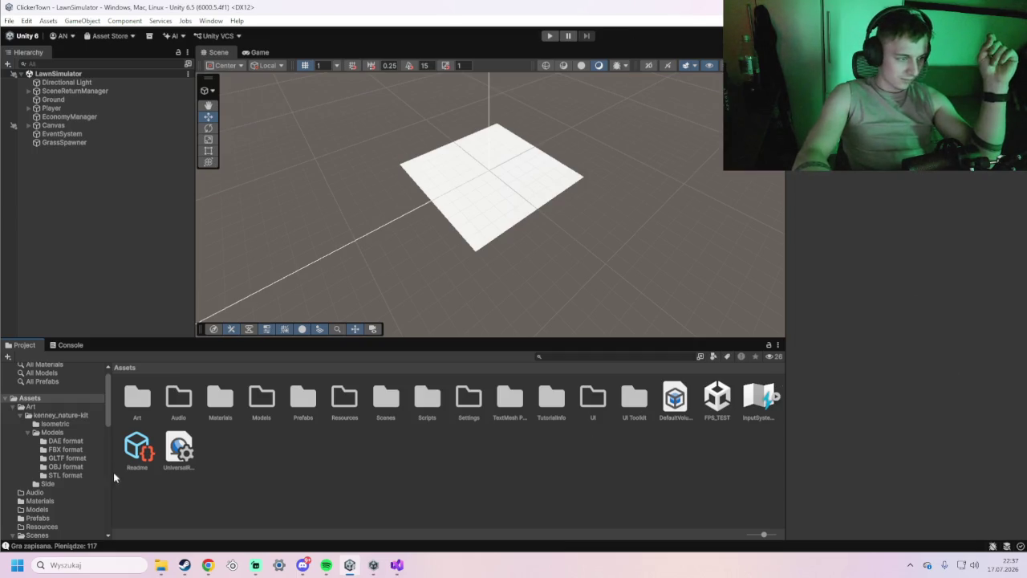
Open the Window menu to see which editor windows and panels can be opened.
scroll(45, 418, "up", 1)
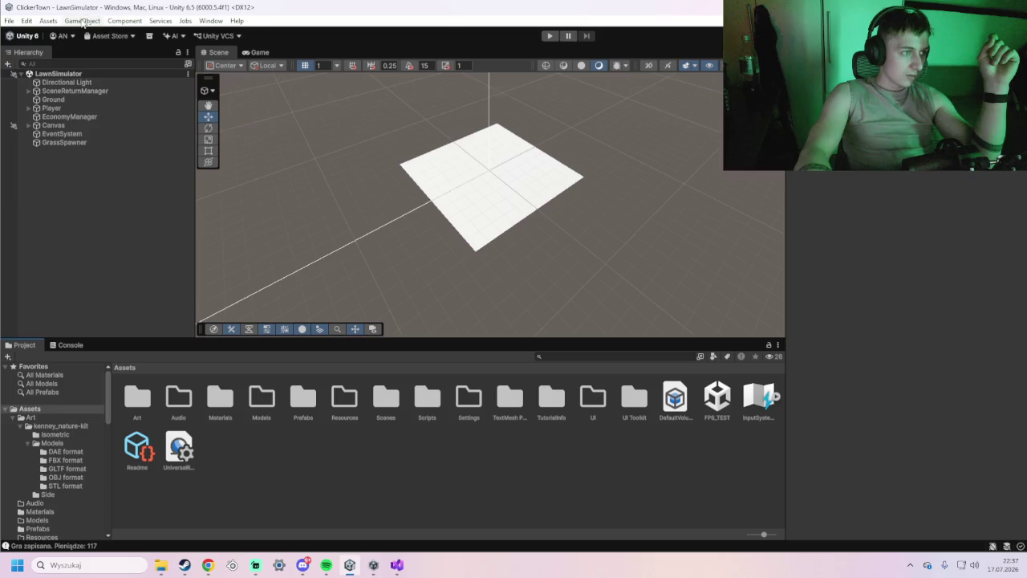
left_click(210, 20)
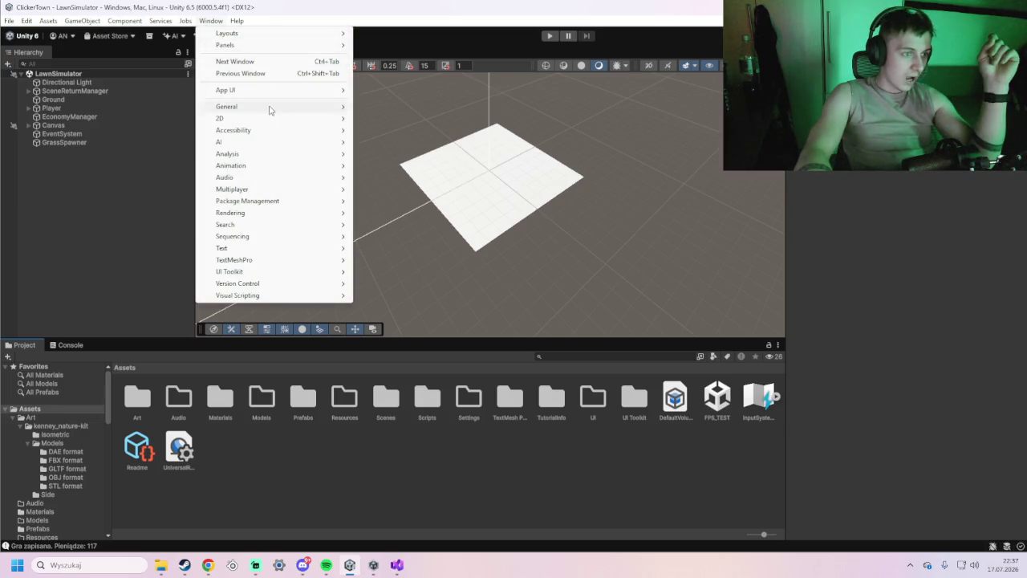